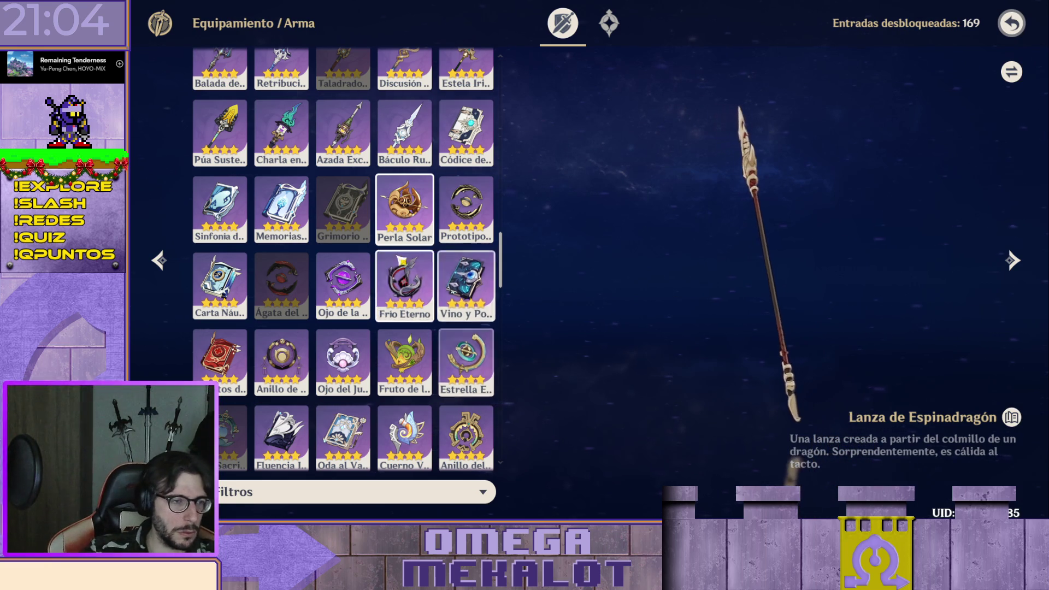
scroll(393, 205, "up", 3)
scroll(389, 165, "up", 5)
scroll(386, 145, "up", 3)
scroll(386, 145, "up", 1)
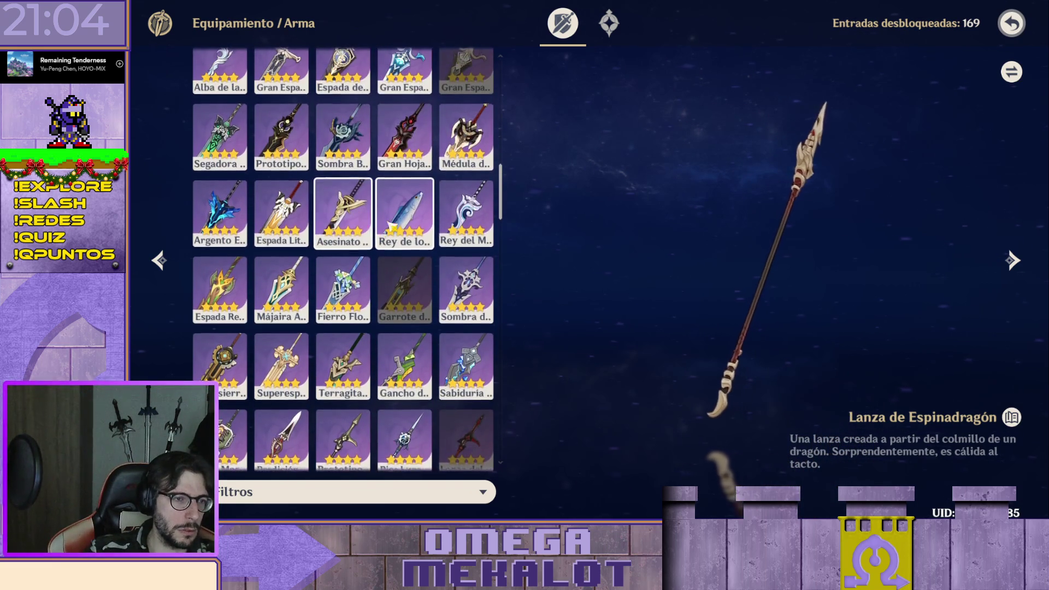
View the Prototipo Arcaico claymore, then the Prototipo Estelar polearm in the archive
left_click(281, 144)
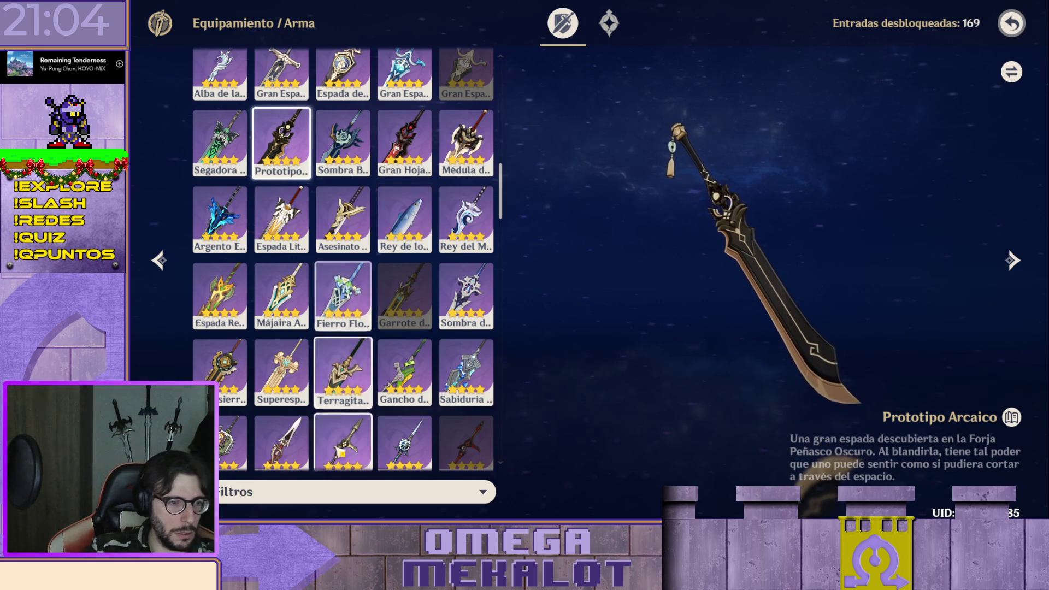
scroll(303, 267, "down", 3)
left_click(343, 180)
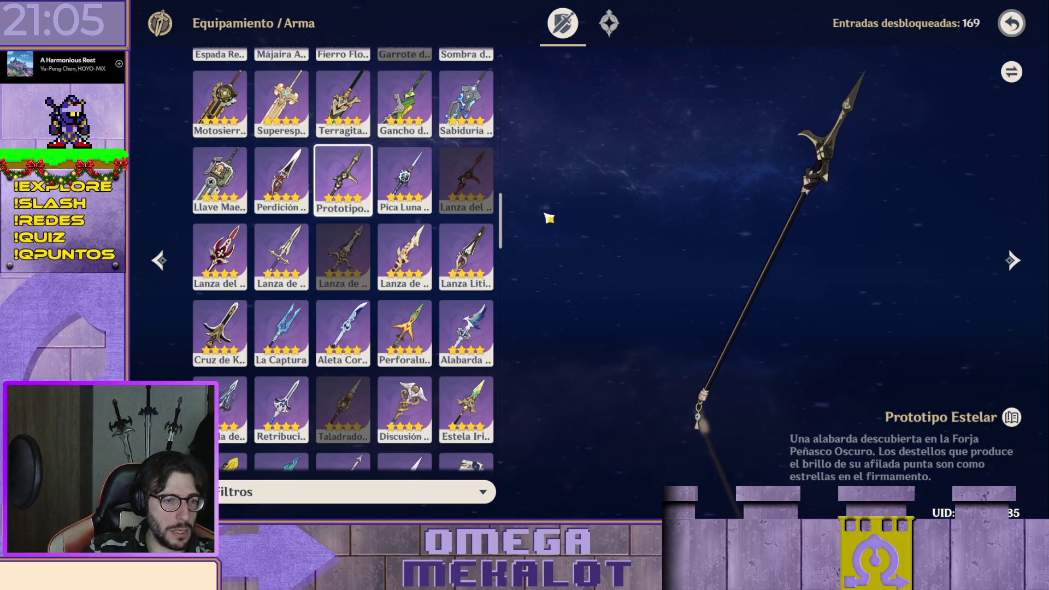
scroll(429, 297, "down", 3)
scroll(438, 72, "down", 2)
scroll(438, 72, "up", 1)
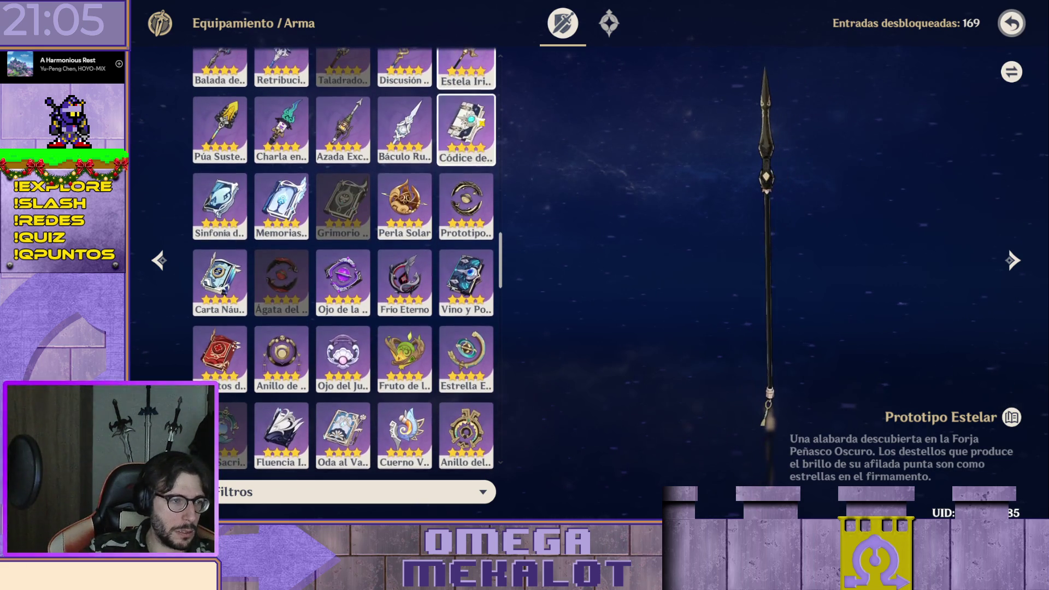
View the Sinfonía de los Merodeadores catalyst, then the Perla Solar catalyst
left_click(219, 203)
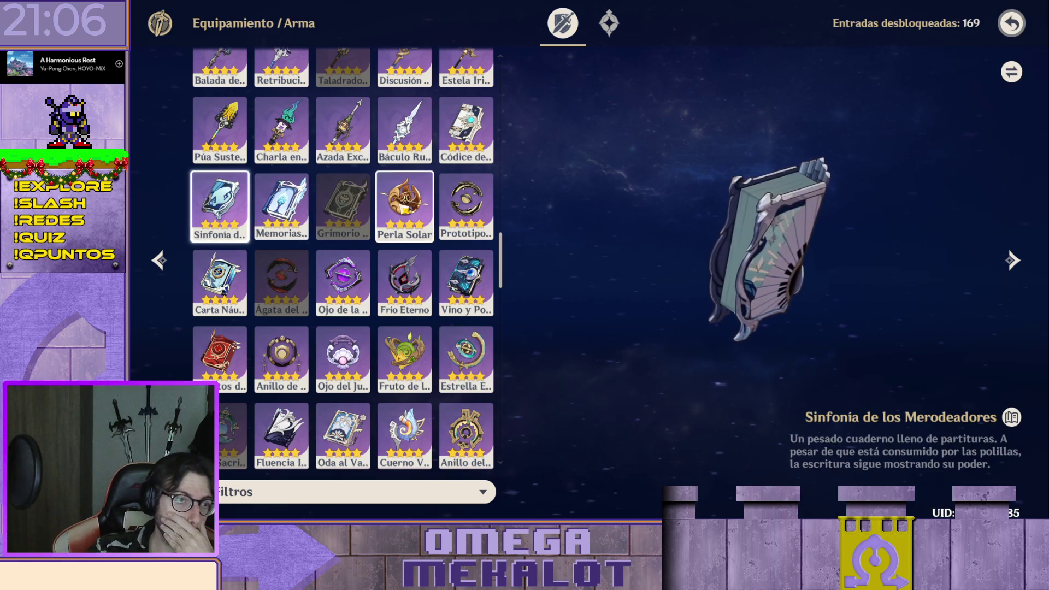
left_click(385, 206)
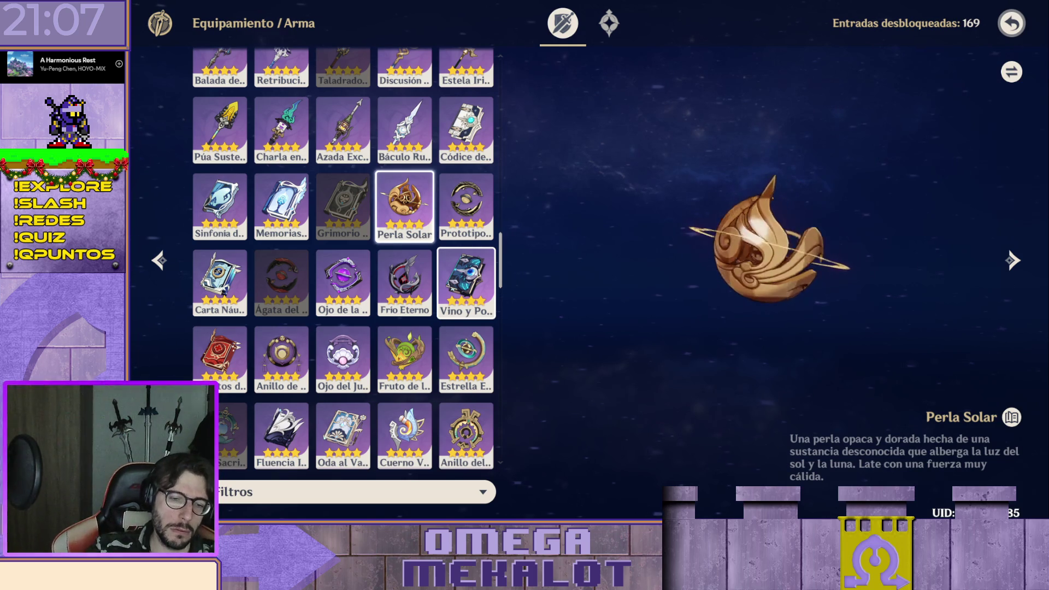
View the Ojo de la Perspicacia catalyst in the archive
left_click(342, 283)
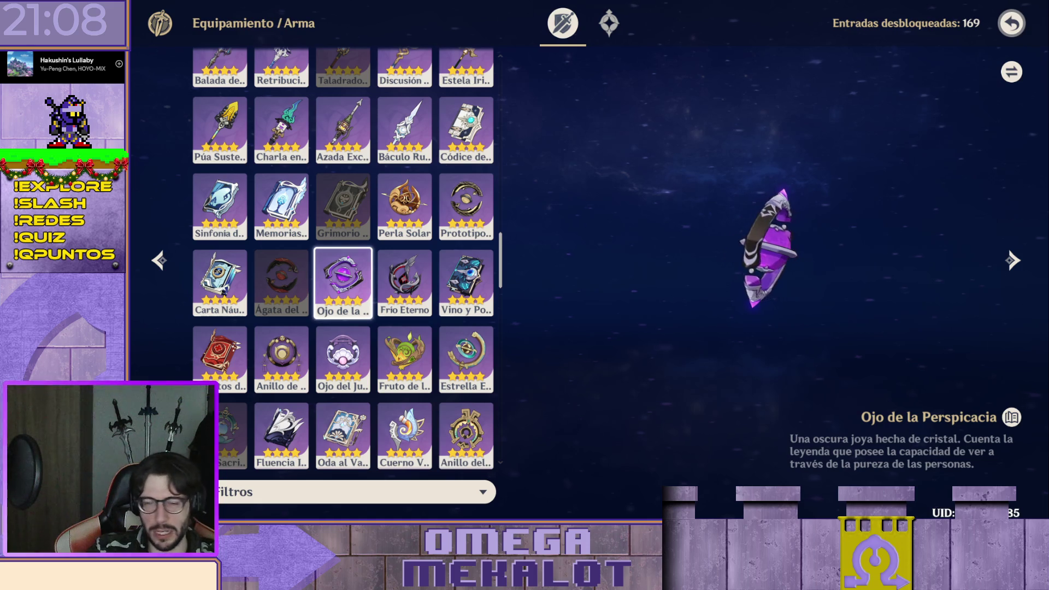
scroll(422, 287, "down", 1)
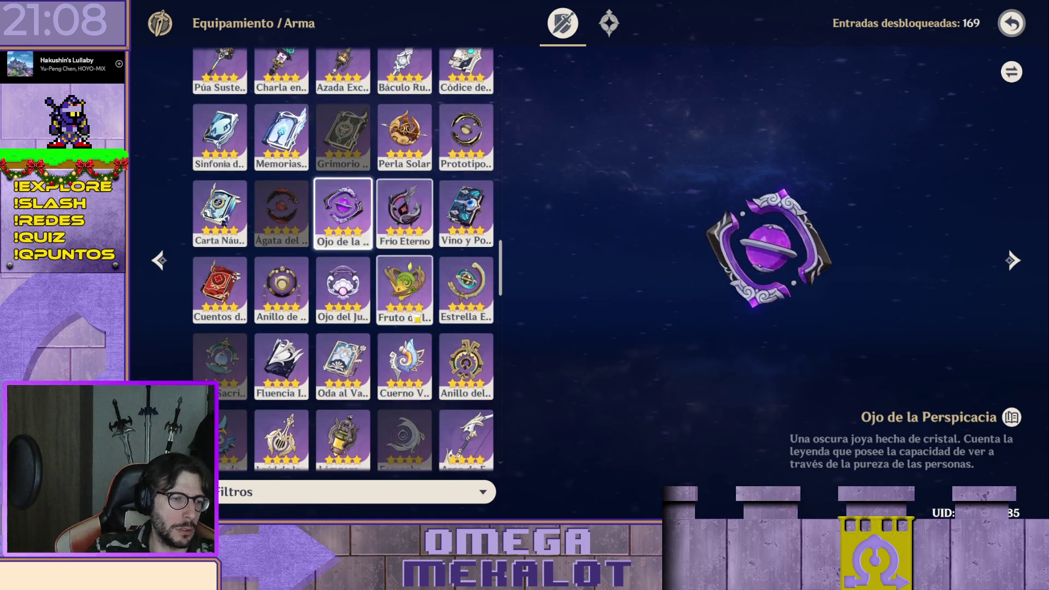
scroll(404, 245, "down", 2)
scroll(404, 246, "down", 1)
scroll(404, 246, "down", 2)
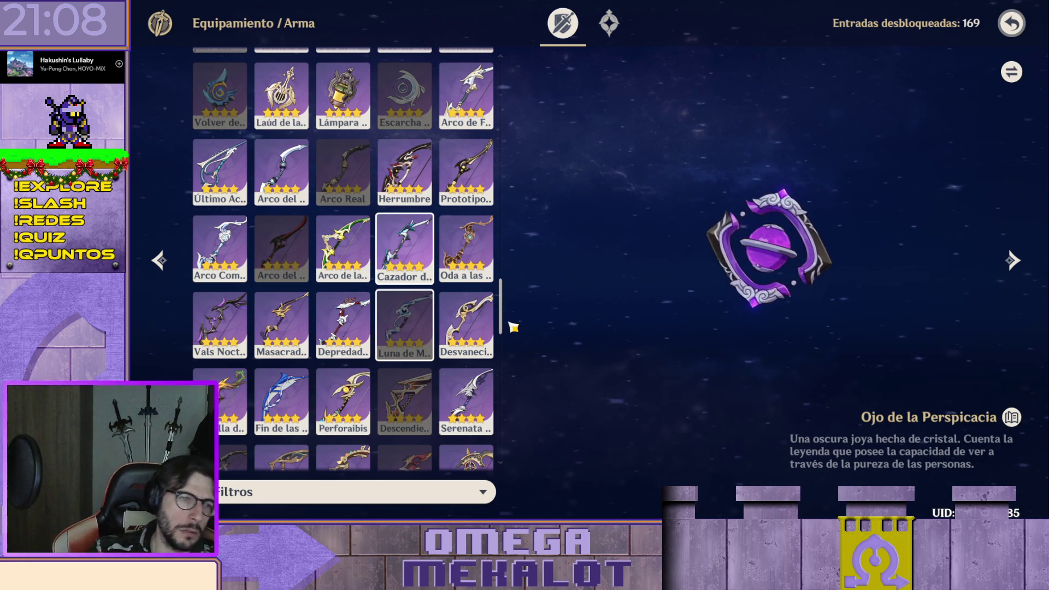
View the Prototipo Luz de Luna bow, then the Arco de la Cazadora Esmeralda bow
left_click(482, 186)
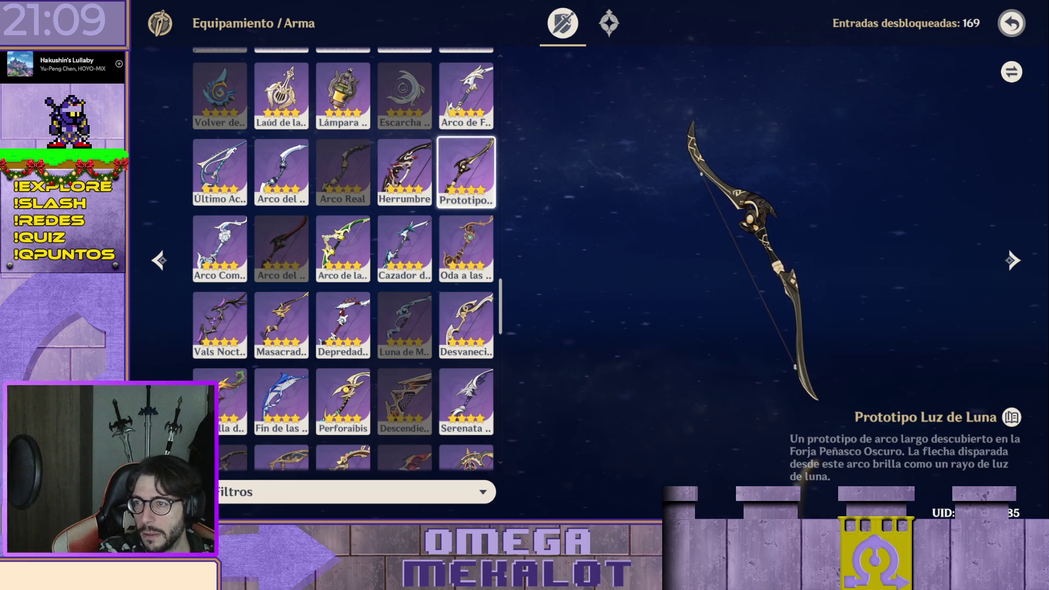
left_click(343, 248)
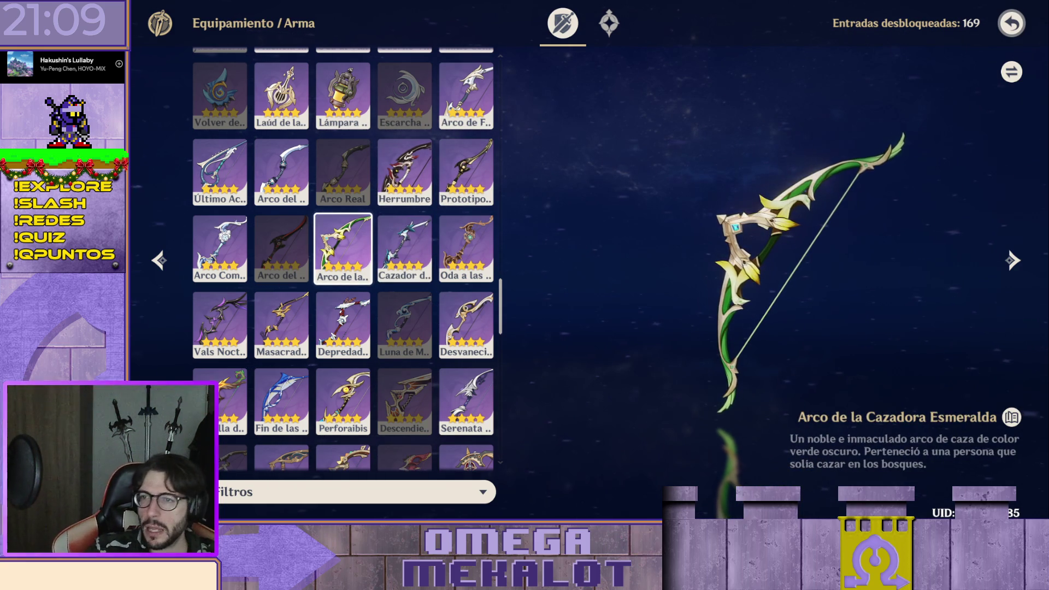
View the Cazador del Callejón and Oda a las Flores de Viento bows, then step back toward Vals Nocturno
left_click(404, 248)
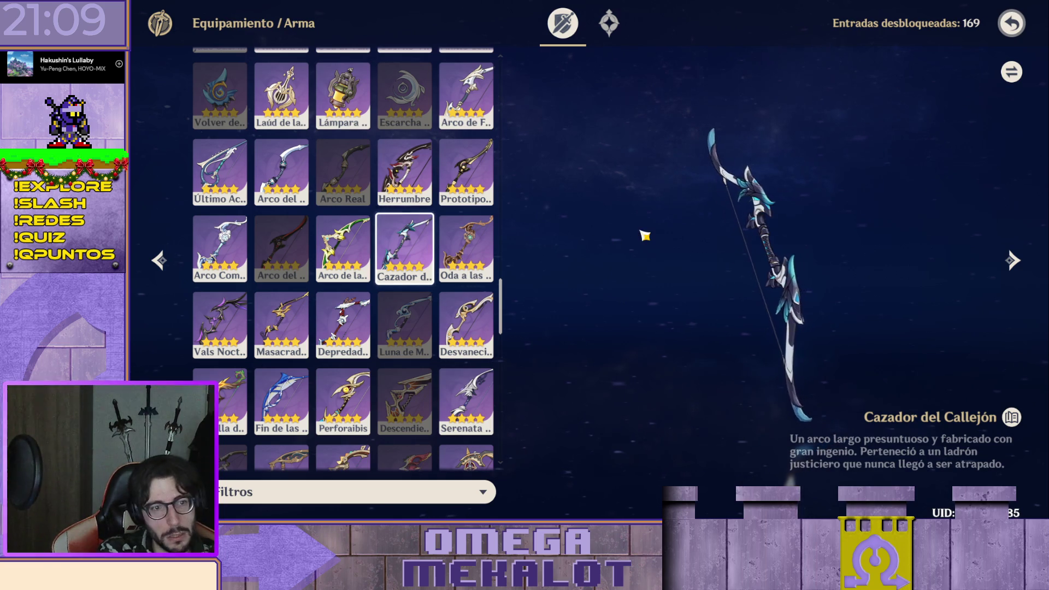
left_click(466, 249)
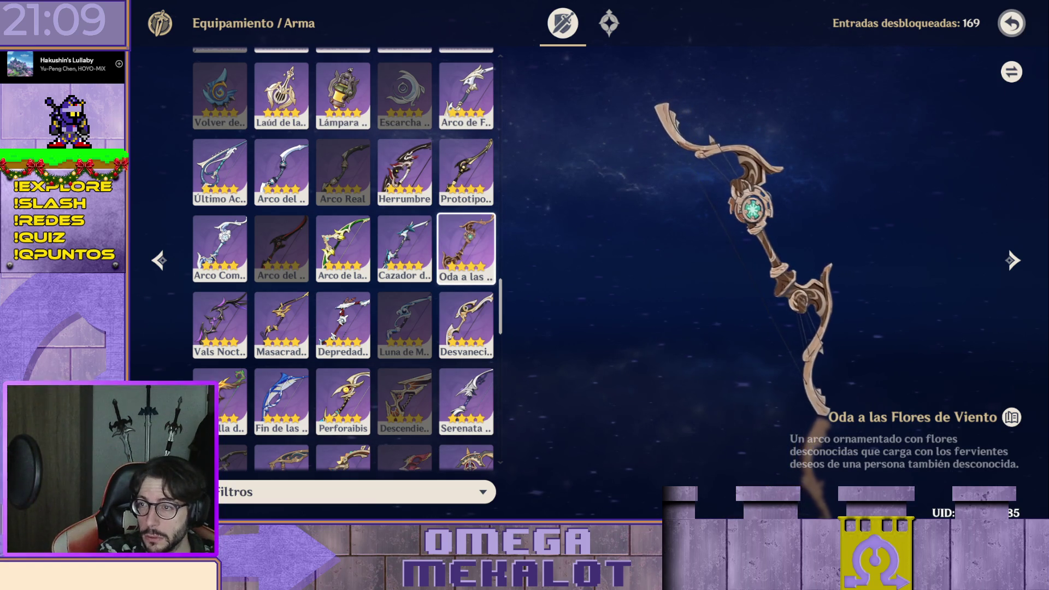
key("Left")
key("Left")
key("Left")
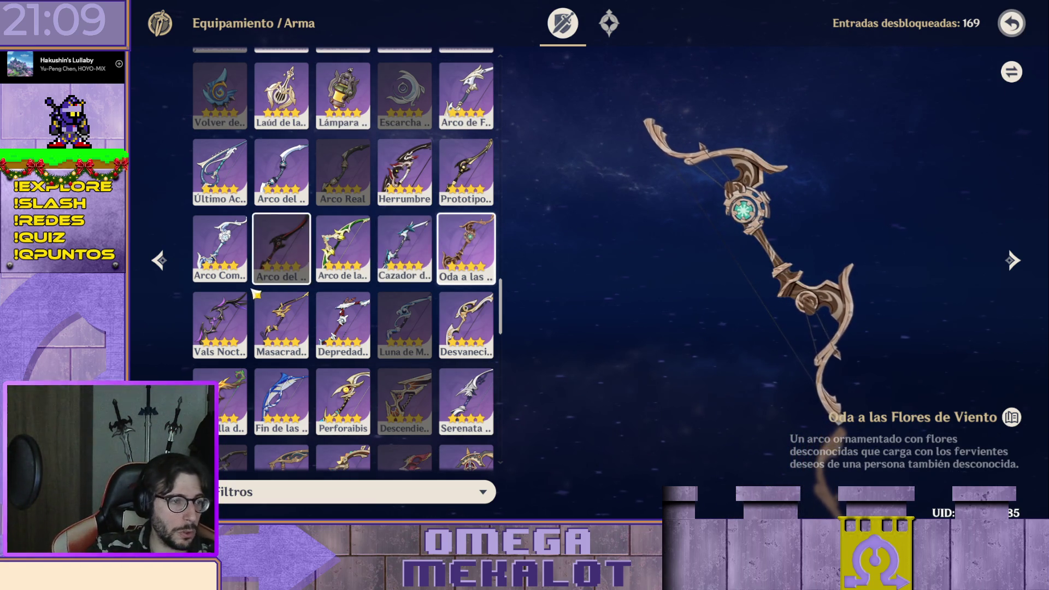
key("Left")
key("Down")
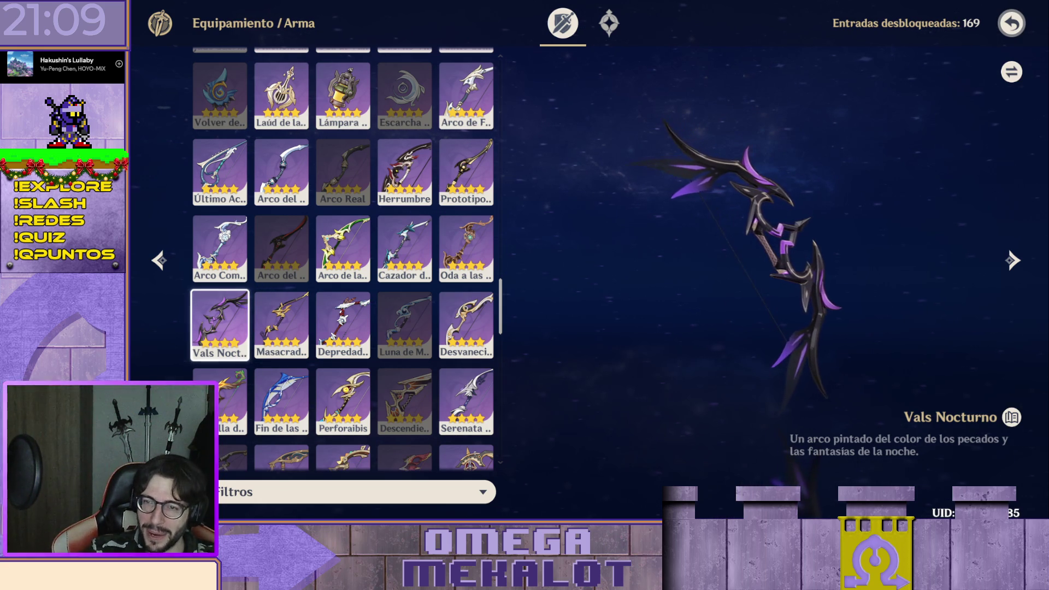
scroll(343, 246, "up", 4)
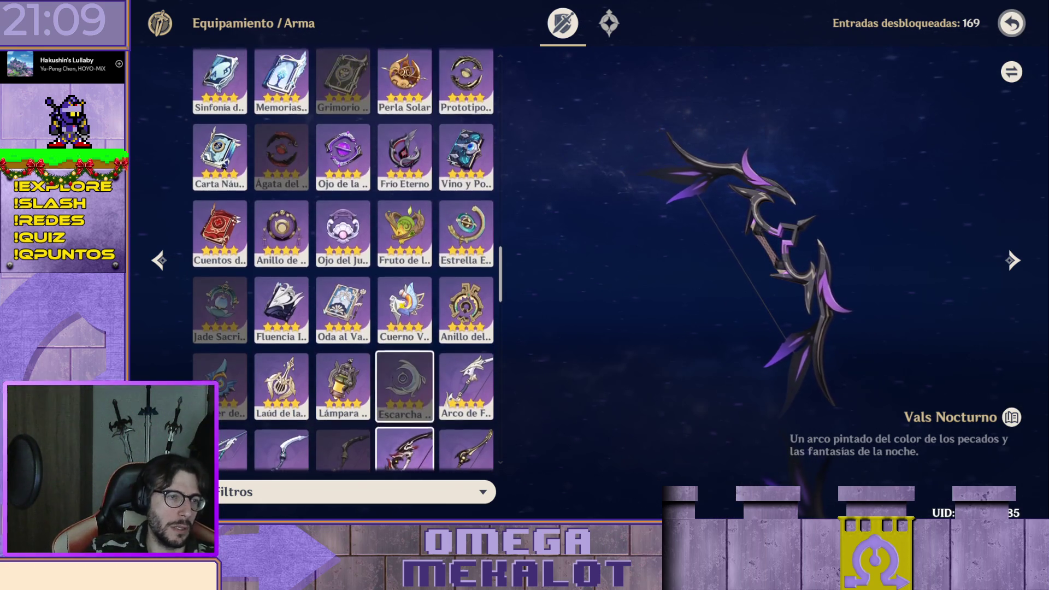
View the Ojo de la Perspicacia catalyst again, then leave the weapon archive
left_click(342, 164)
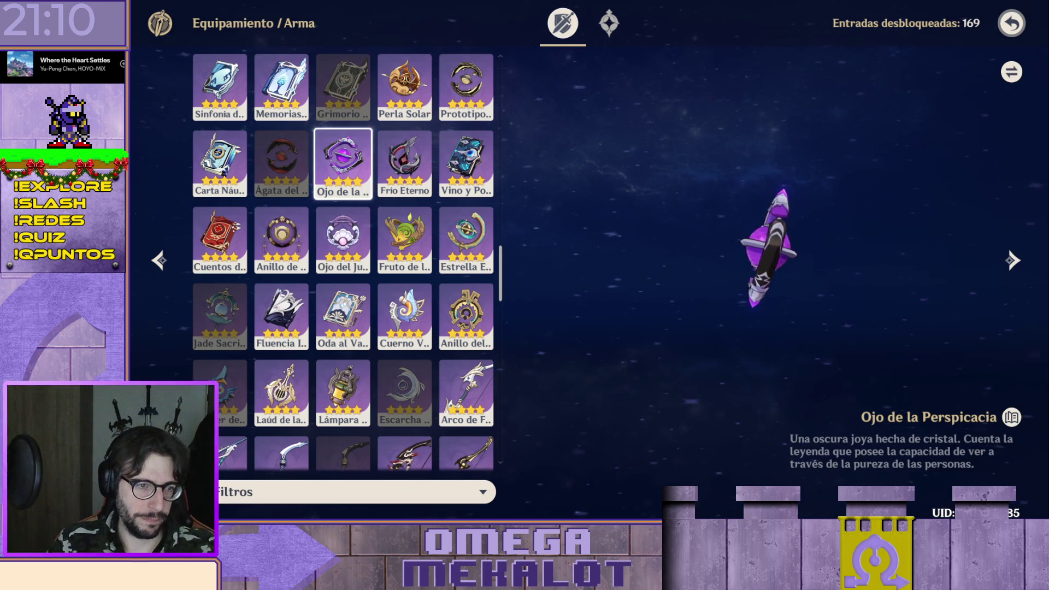
key("Escape")
key("Escape")
left_click(367, 270)
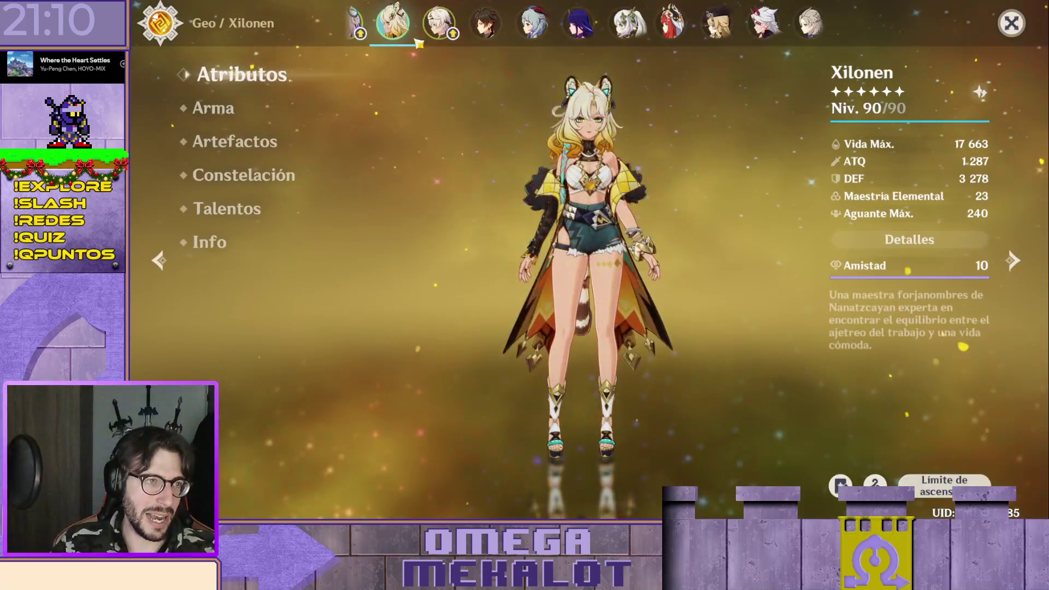
left_click(356, 23)
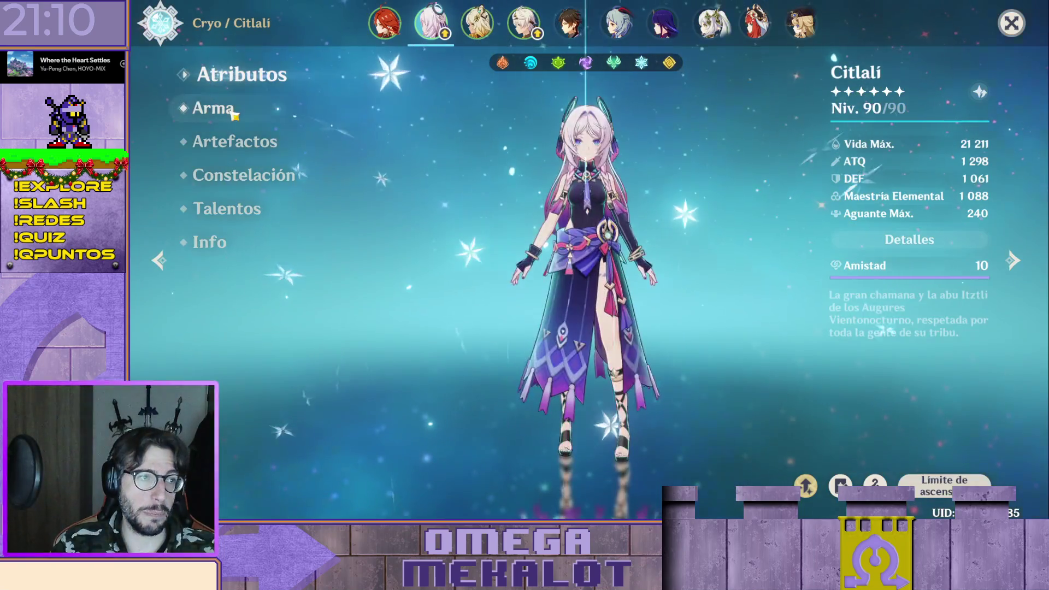
left_click(222, 108)
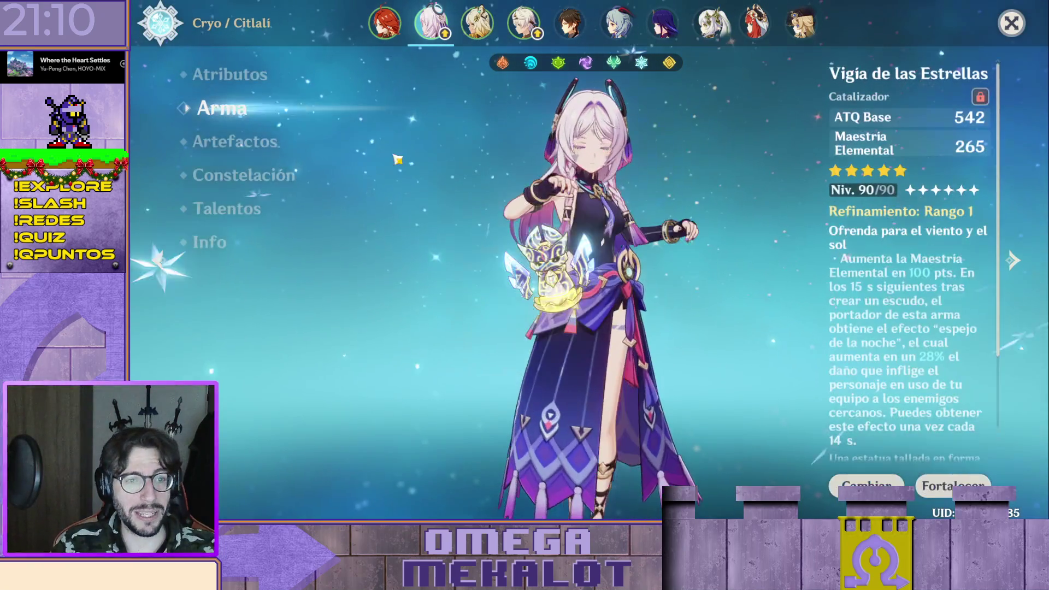
left_click(865, 485)
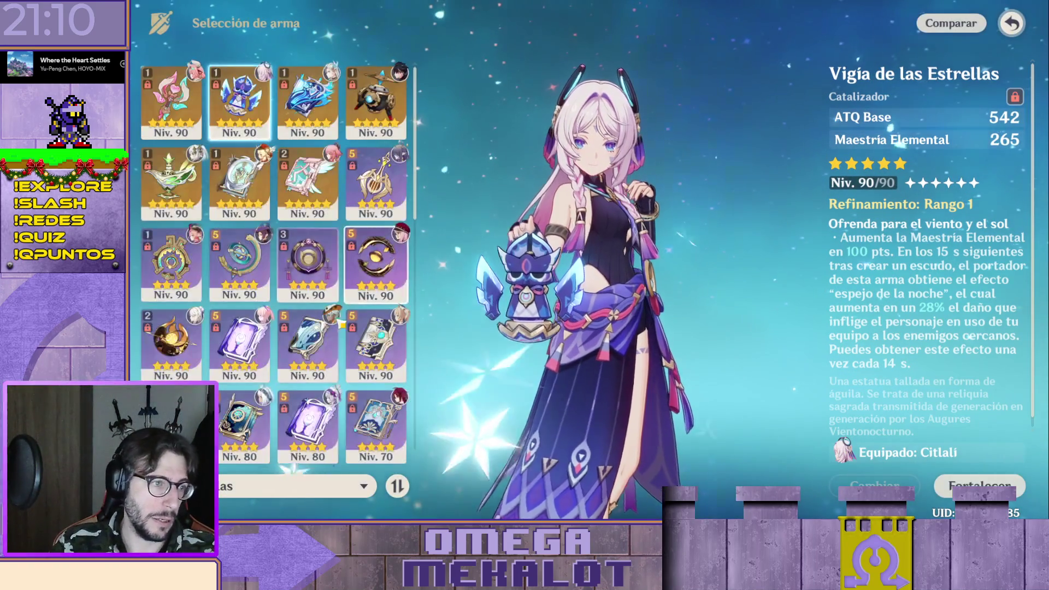
scroll(337, 309, "down", 5)
left_click(238, 148)
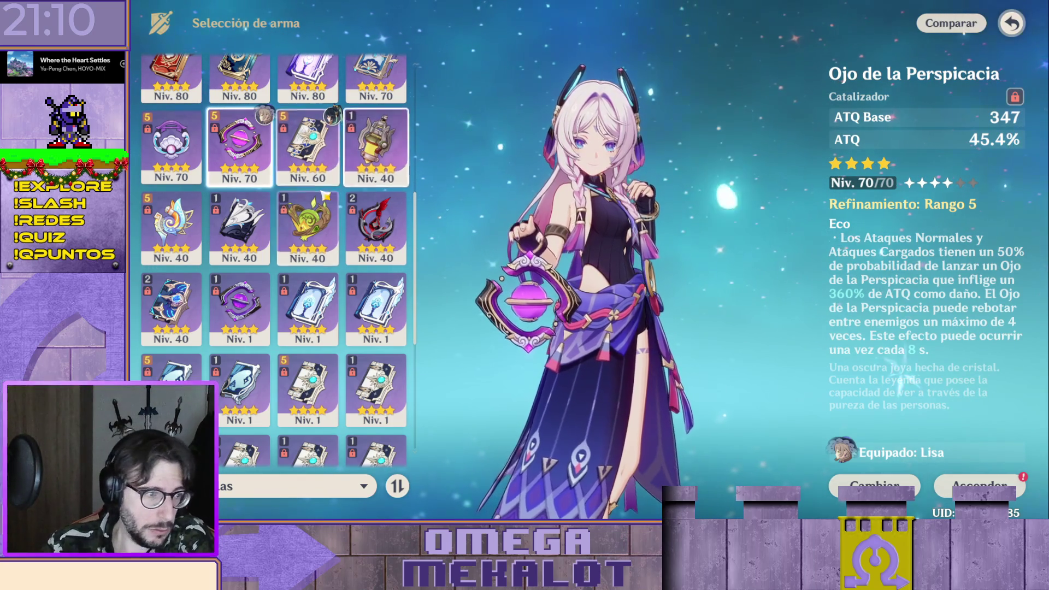
scroll(325, 246, "up", 3)
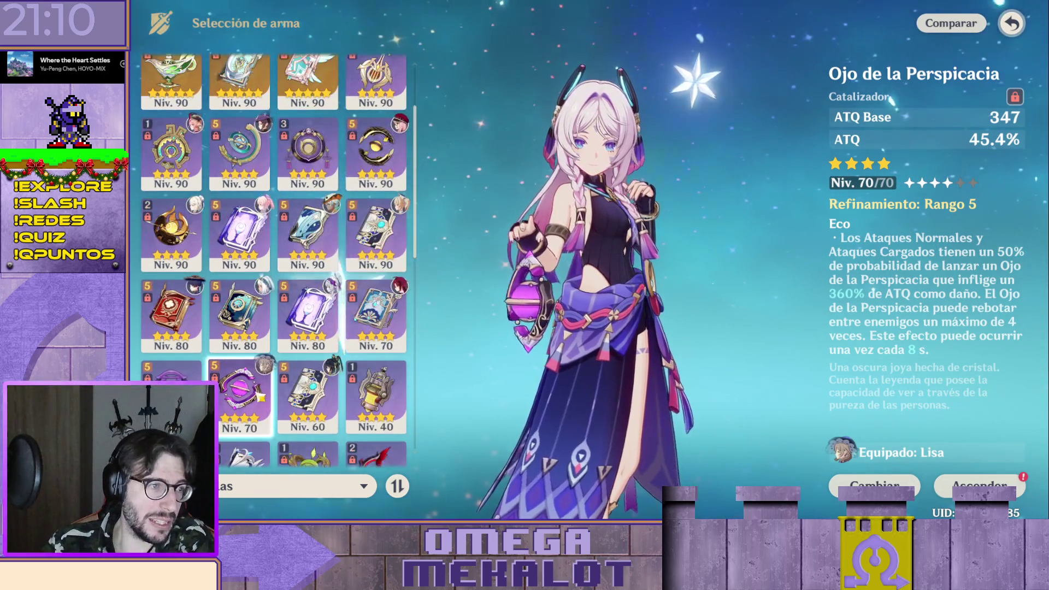
scroll(261, 396, "down", 2)
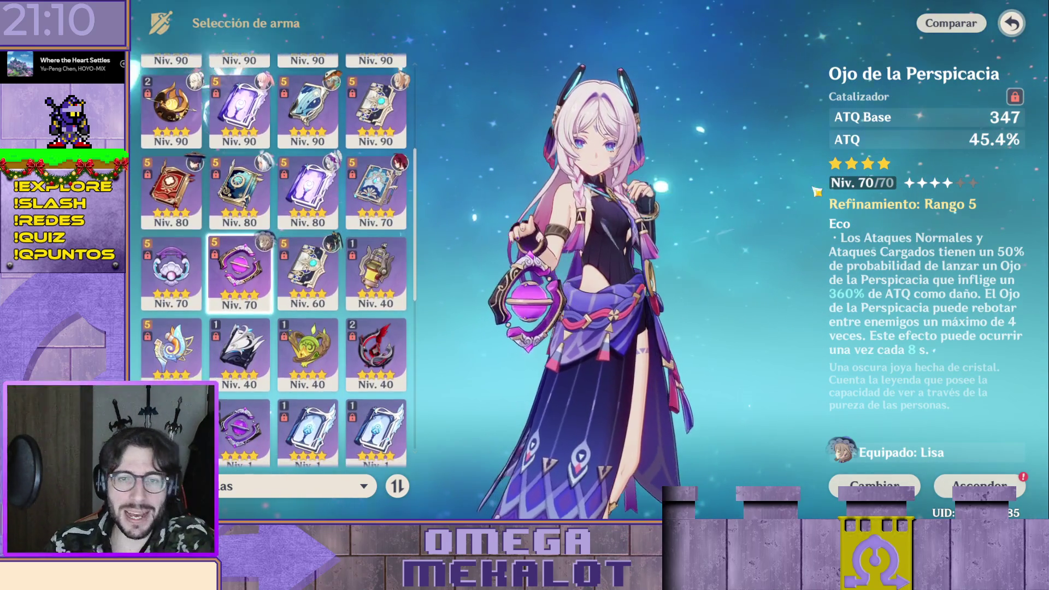
left_click(315, 275)
left_click(245, 279)
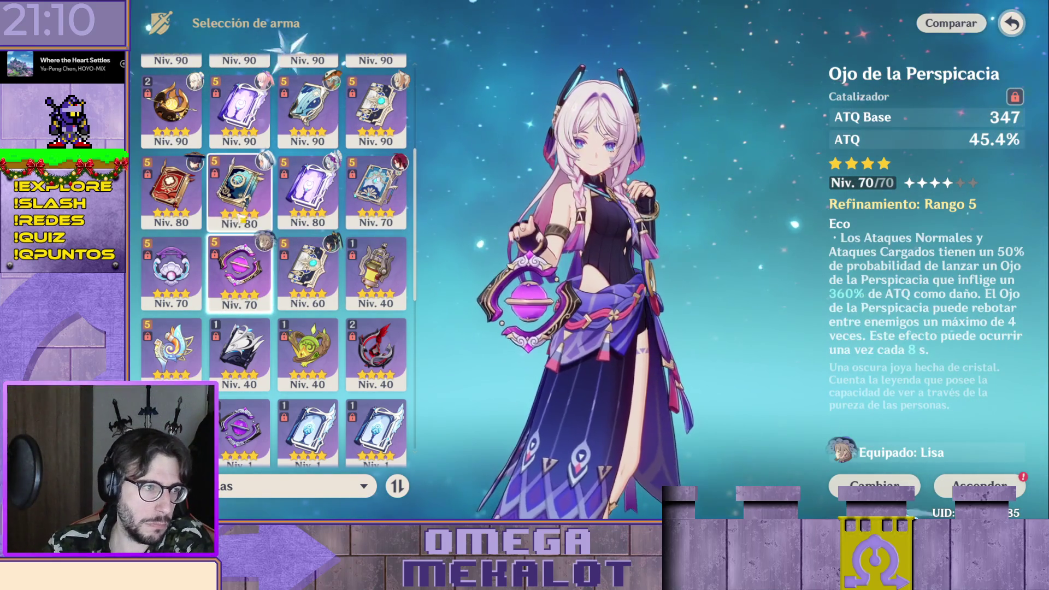
left_click(239, 111)
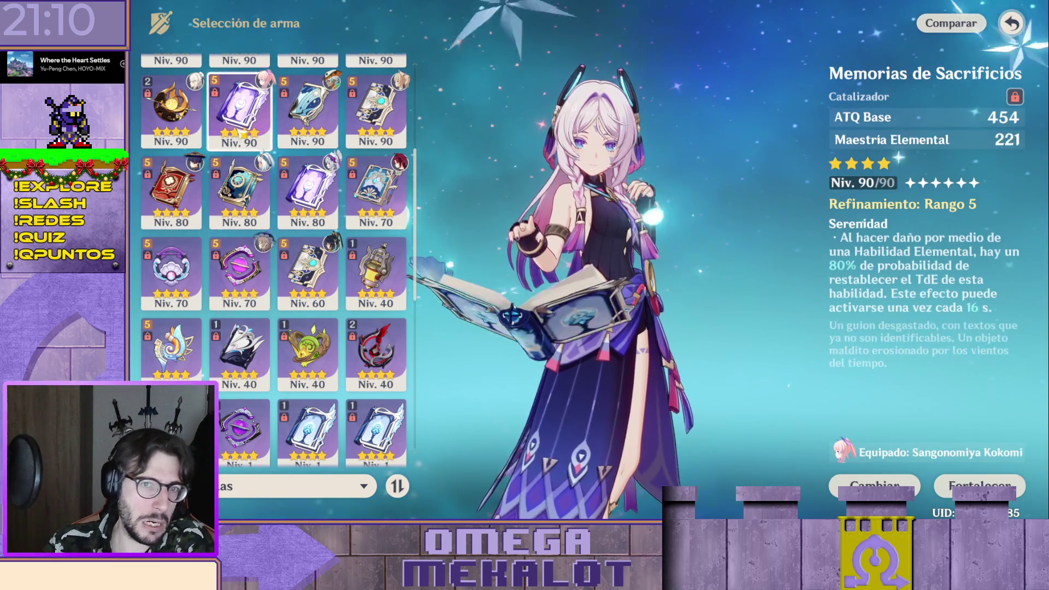
left_click(246, 272)
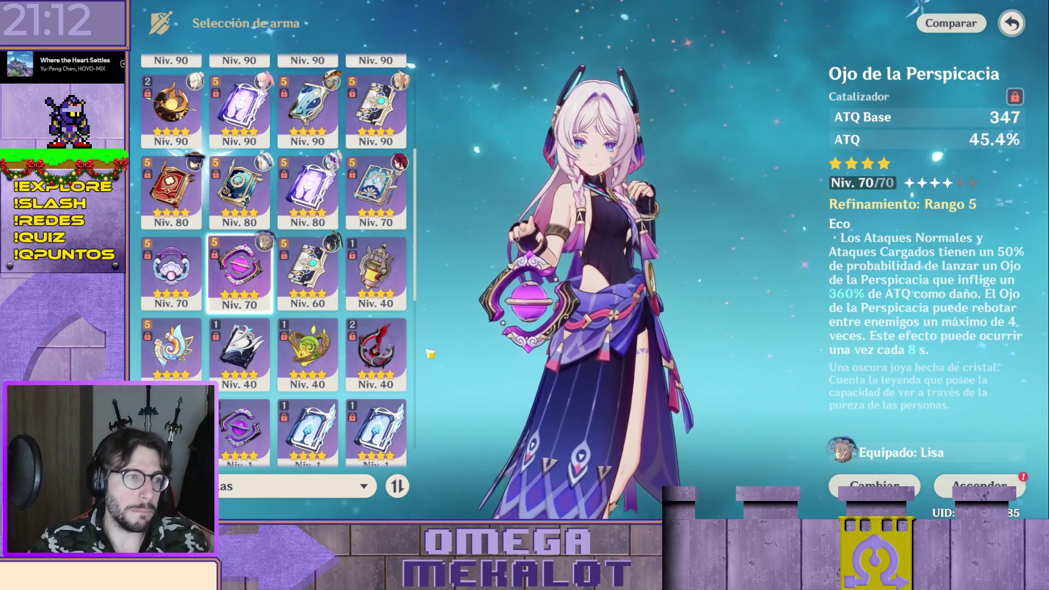
Switch to Mavuika and inspect the Prototipo Arcaico claymore in her weapon list
key("Escape")
key("q")
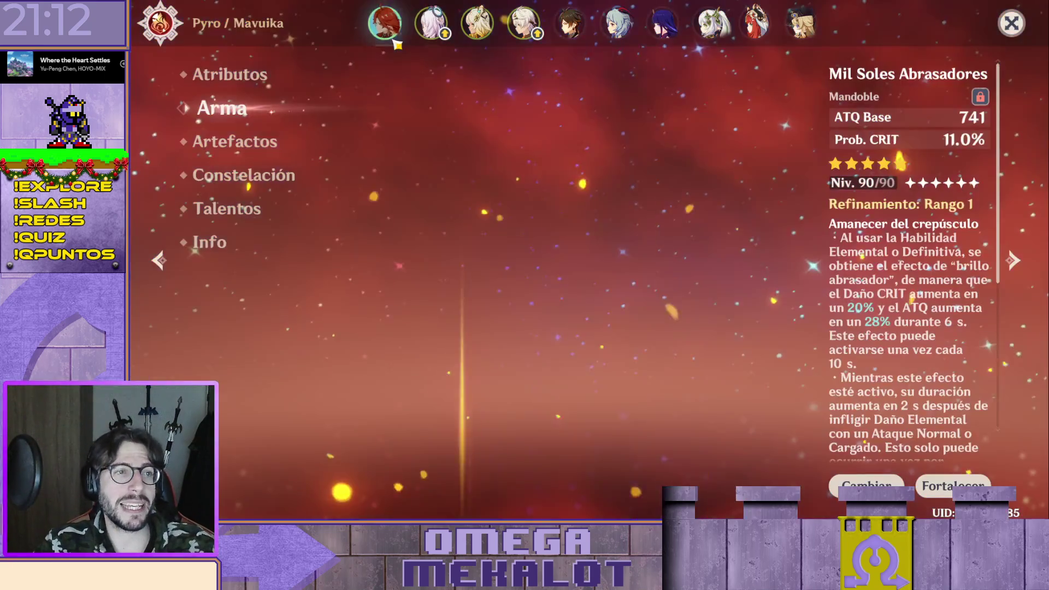
key("Return")
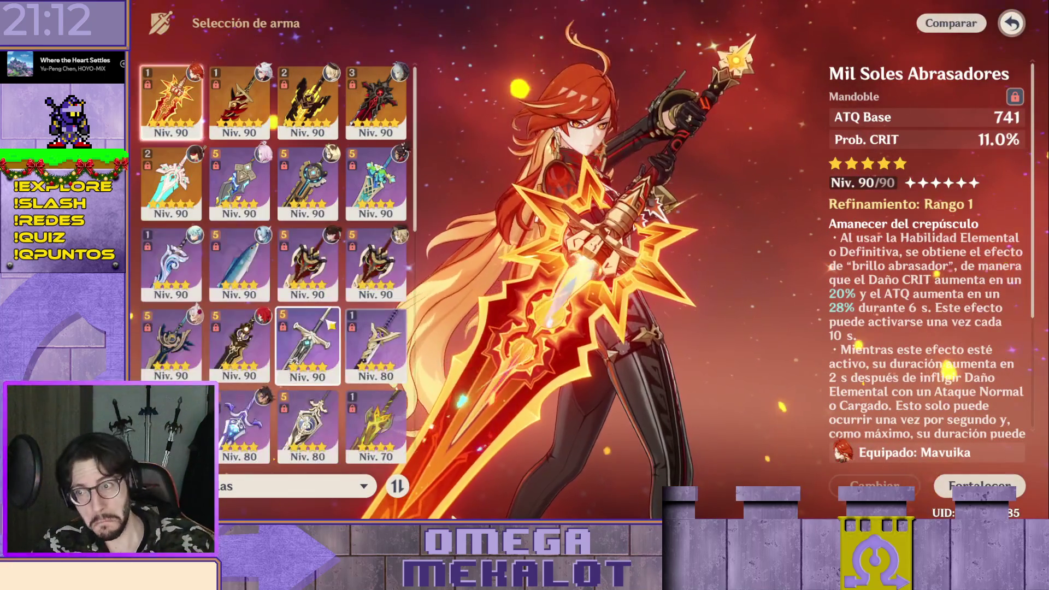
key("Down")
key("Down")
key("Down")
key("Right")
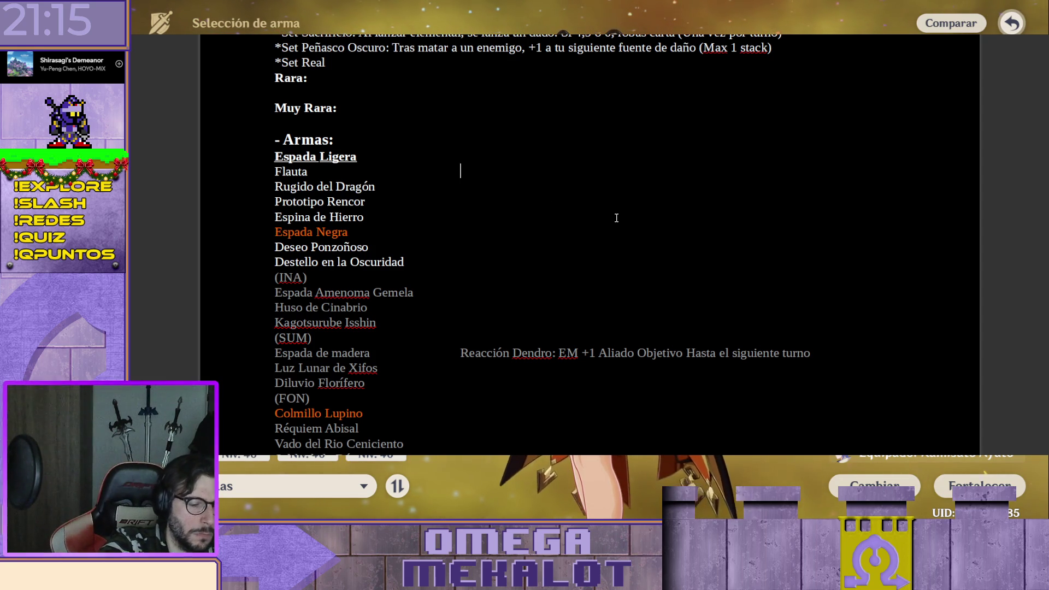
Write the Flauta note 'Si 2 Atq B. en el mismo turno: Ady del segundo ataque reciben 1 Daño.'
key("BackSpace")
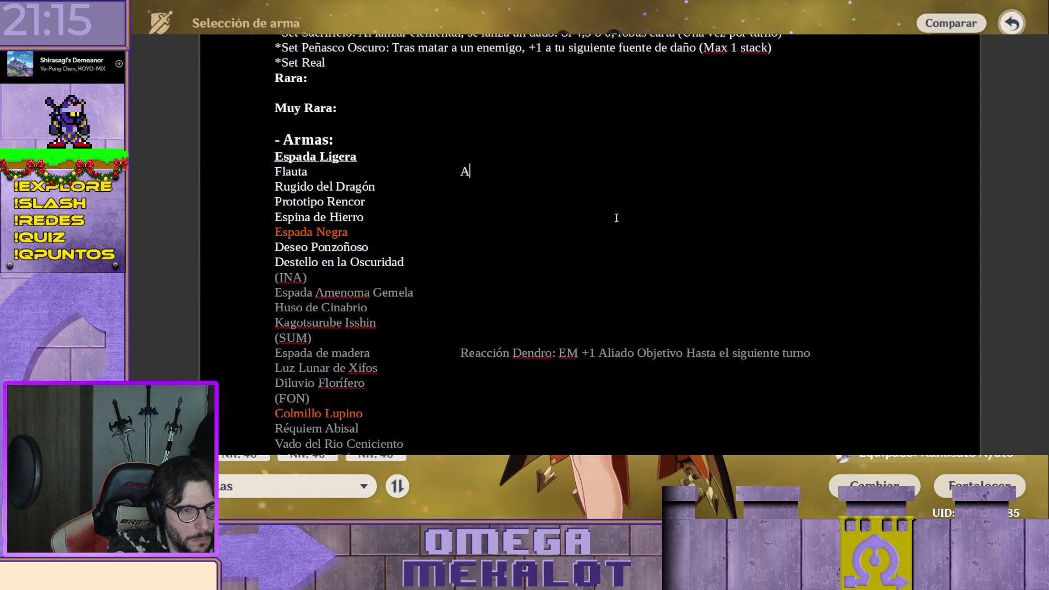
key("BackSpace")
type("Si 2")
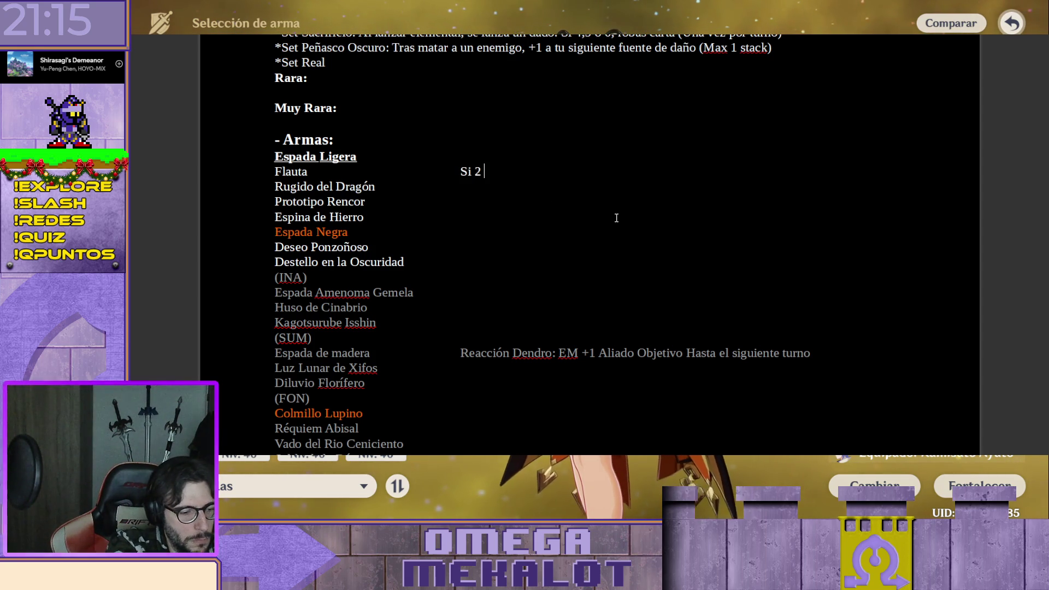
type(" Atq en")
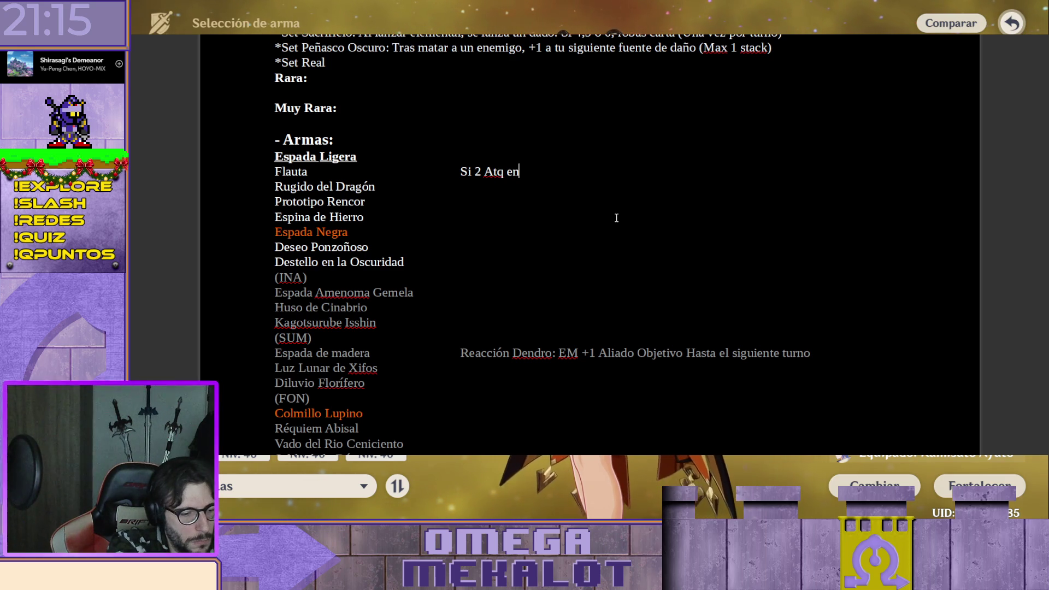
type(" el")
key("BackSpace")
key("BackSpace")
key("BackSpace")
key("BackSpace")
key("BackSpace")
type("B. en el mism")
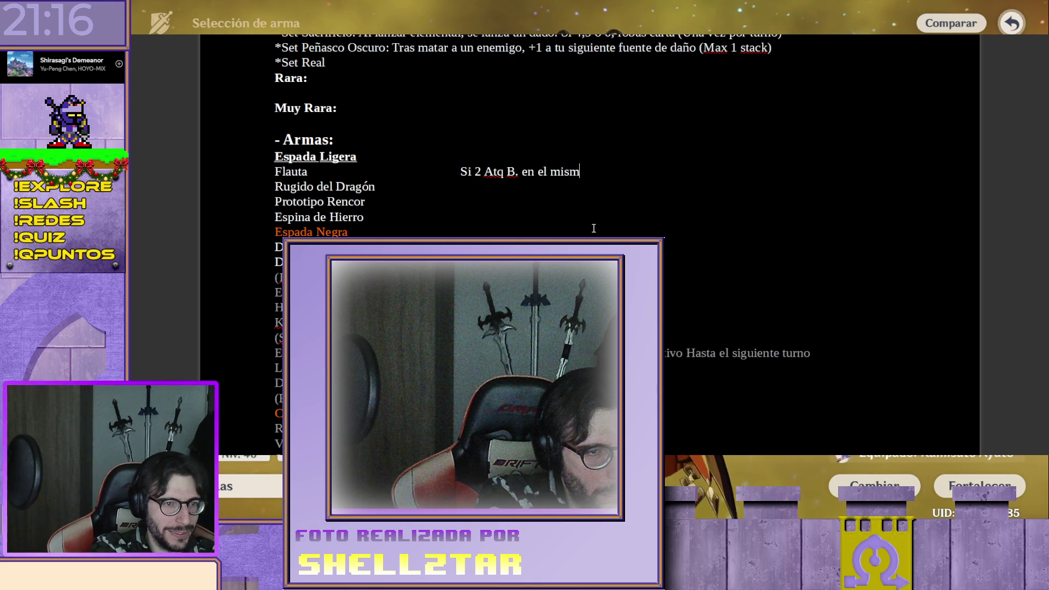
type("o turno")
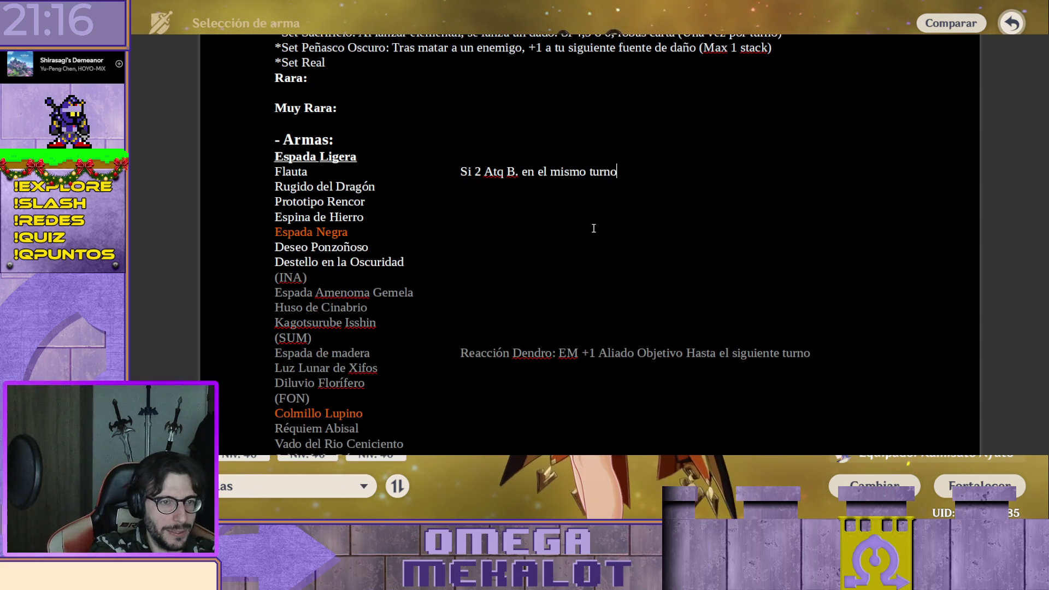
type(": ")
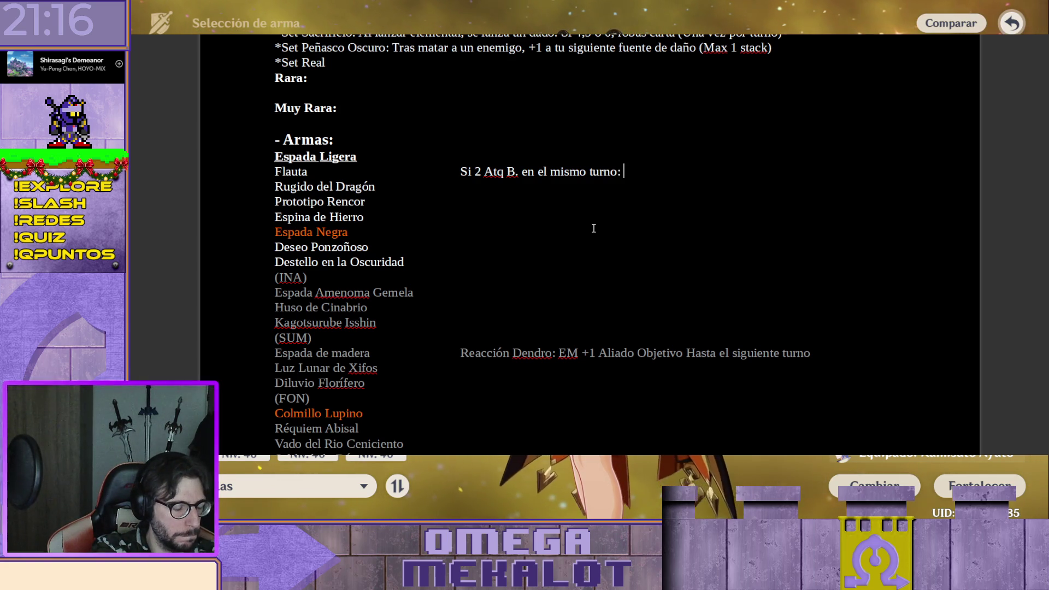
type("Ady de")
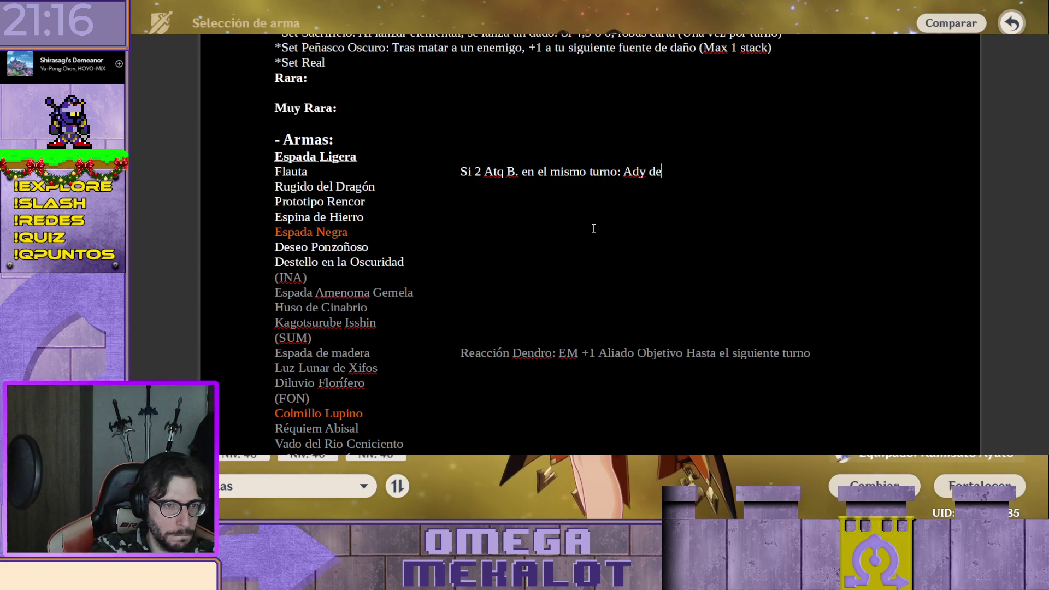
type("l se")
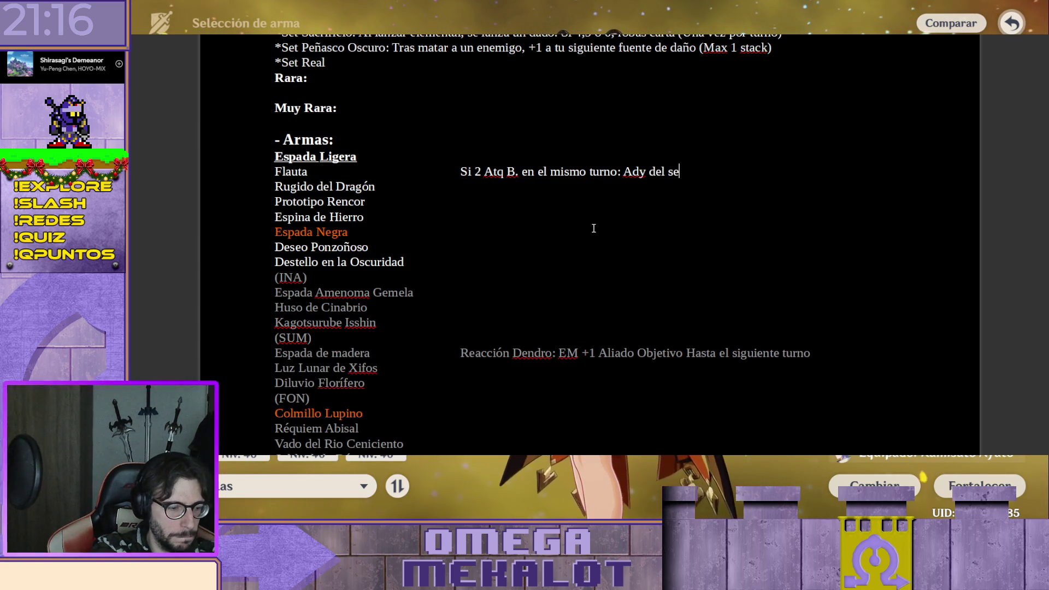
type("gundo ataque")
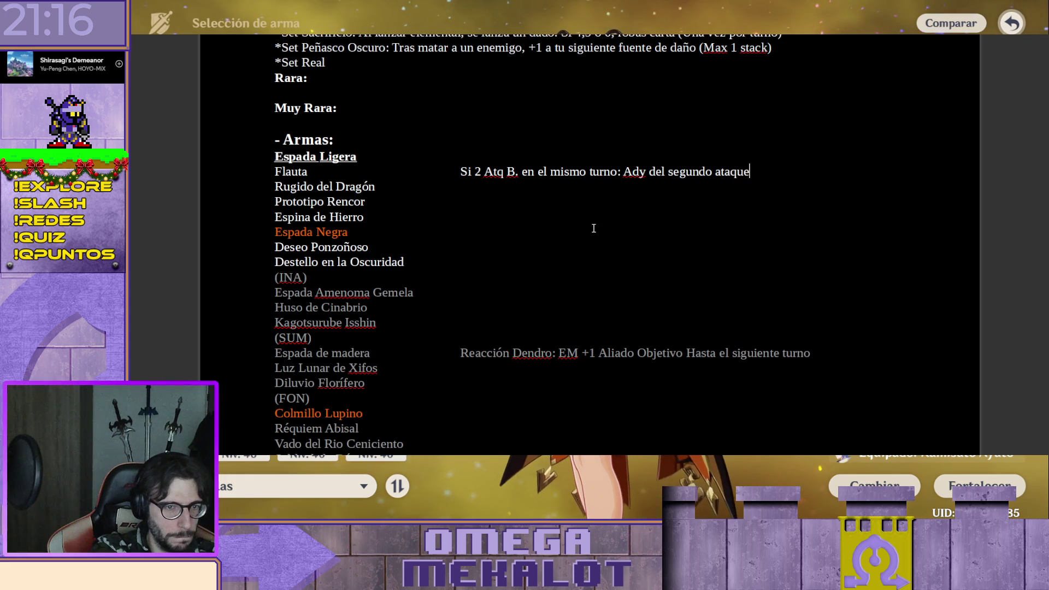
type(" reciben ")
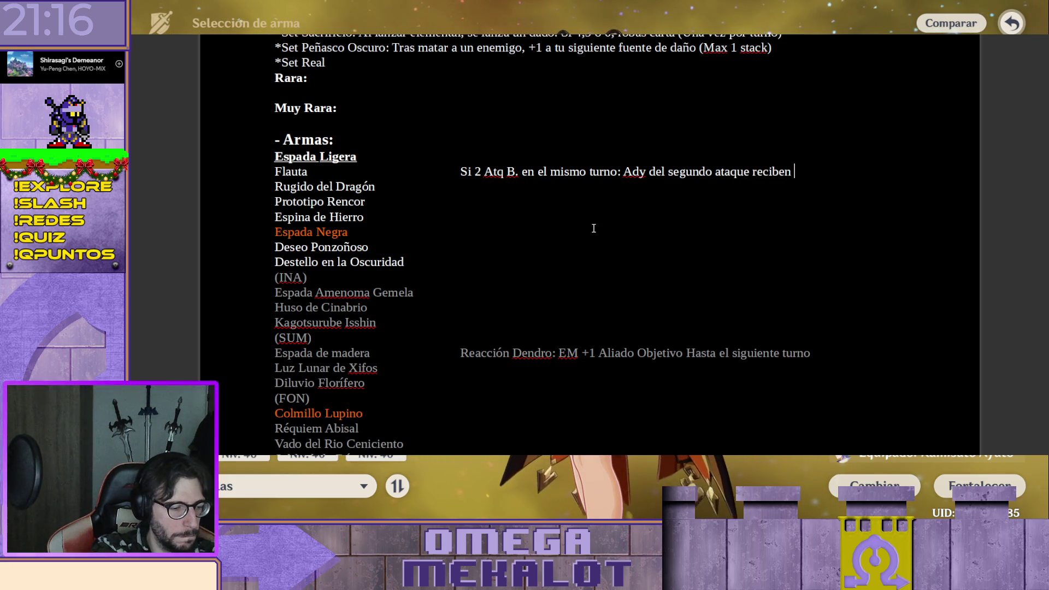
type("1 Daño.")
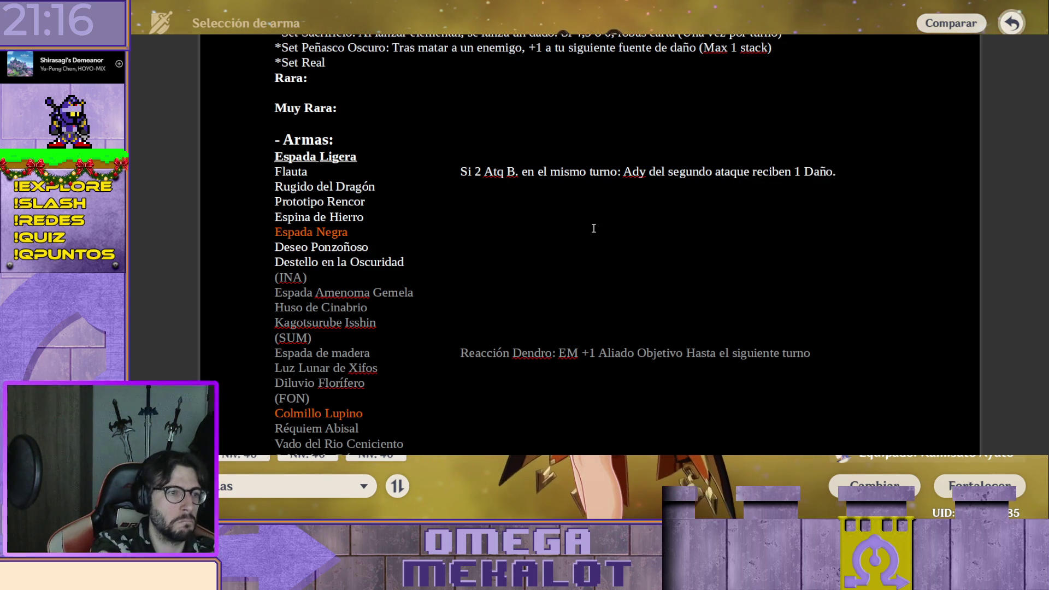
key("Tab")
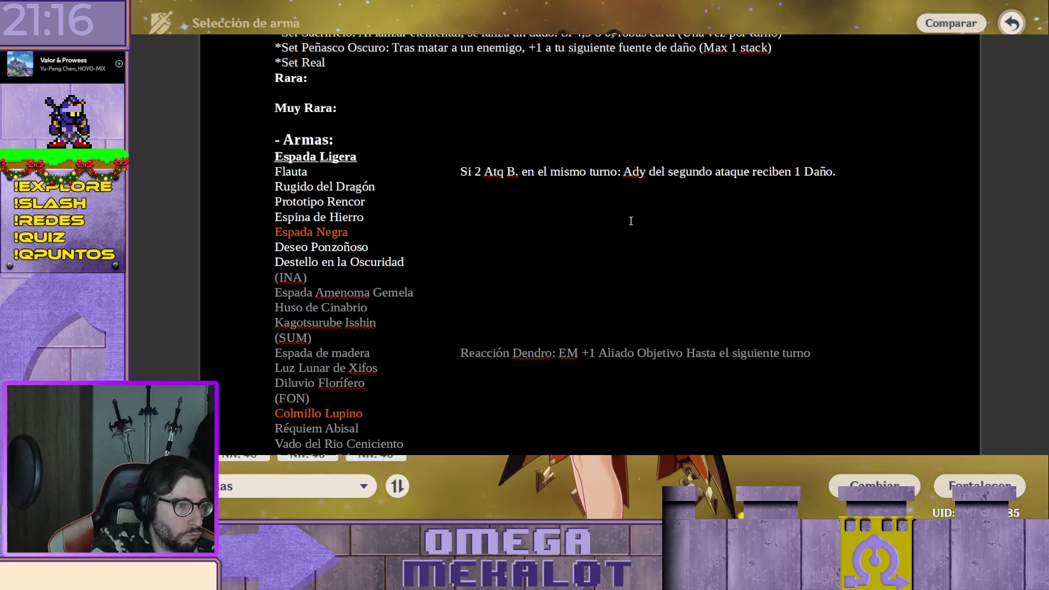
type("Enemigo")
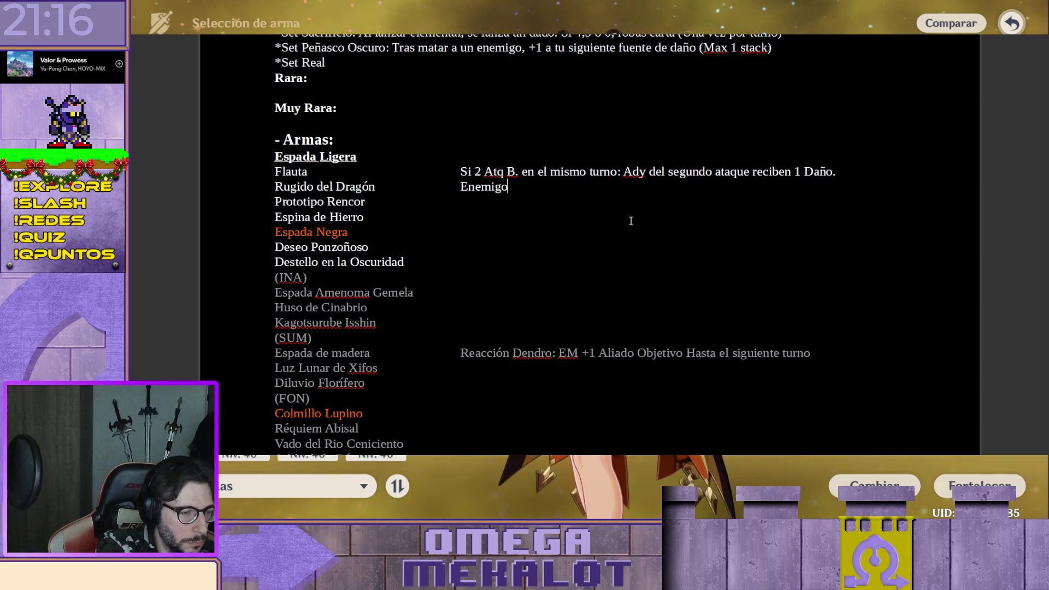
type("s afectad")
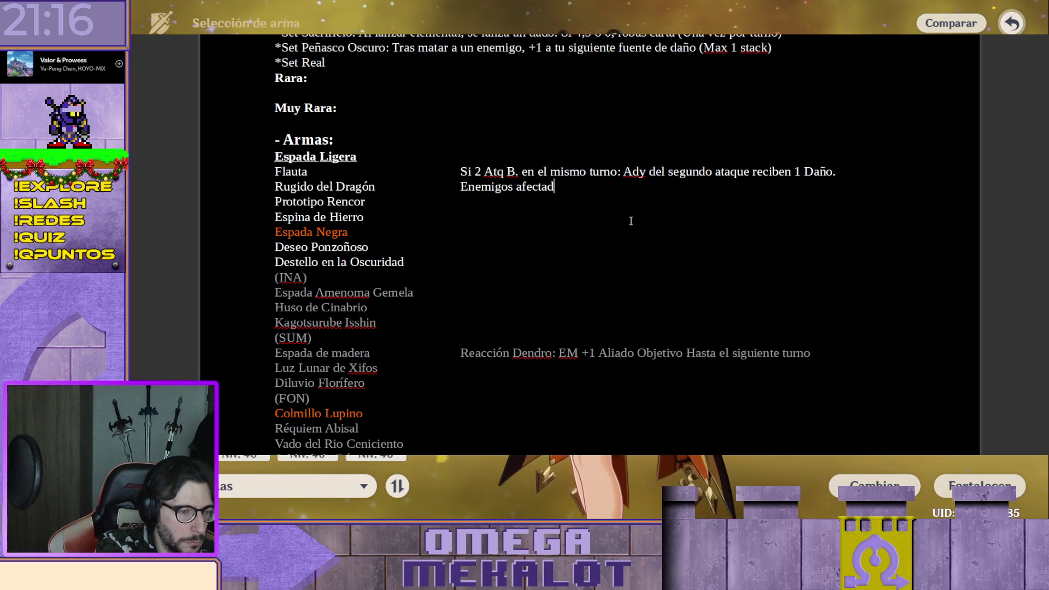
type("os con P")
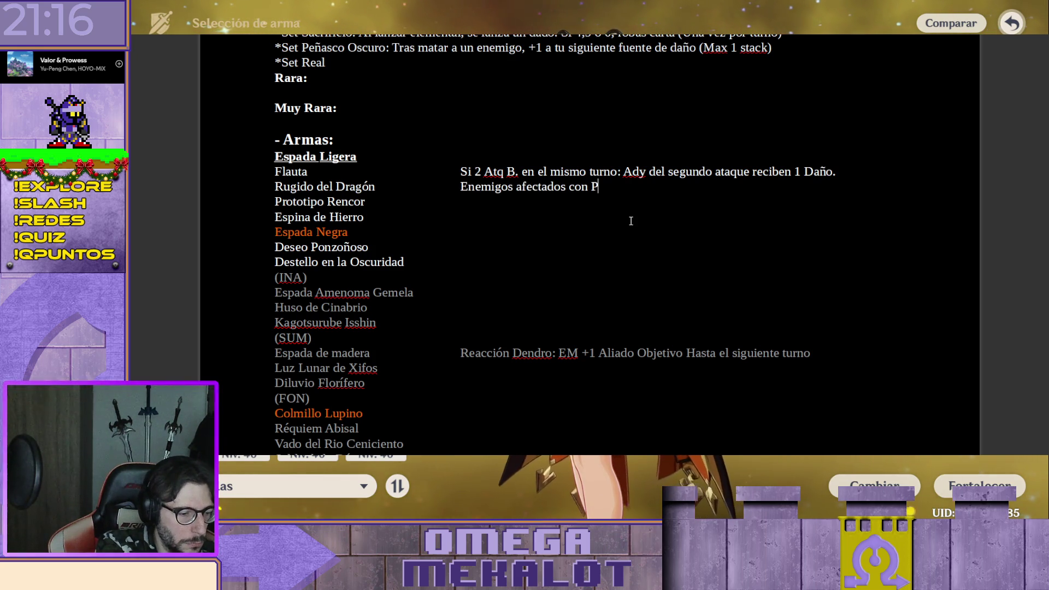
type("yro o ")
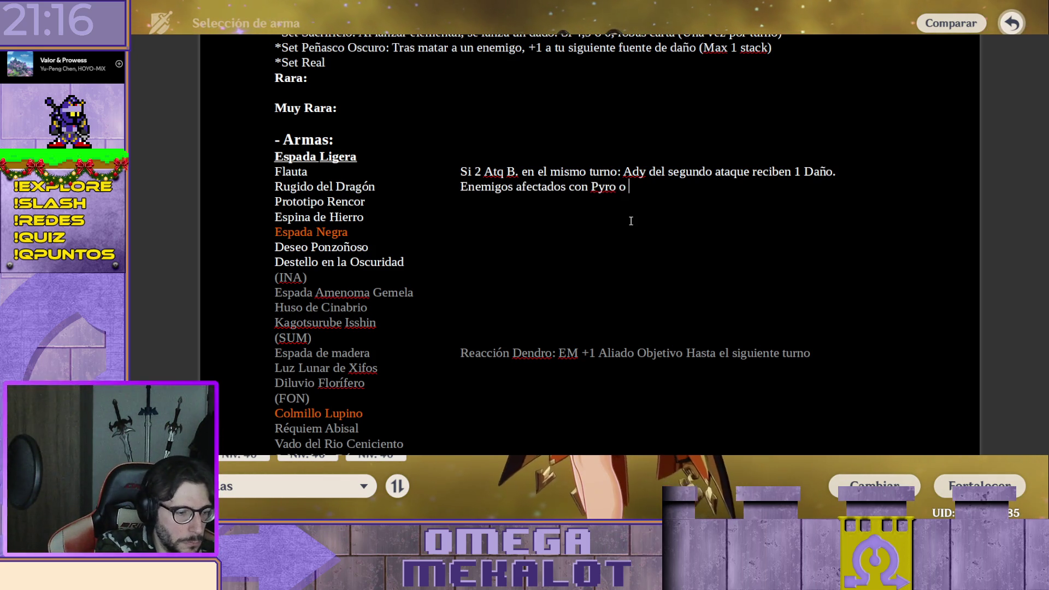
type("Electro d")
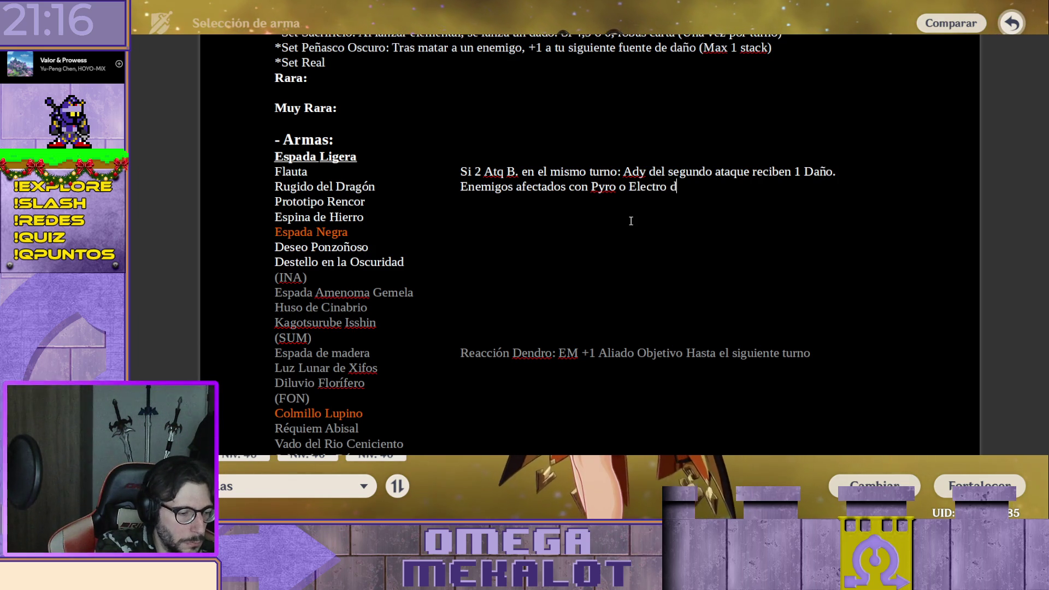
Write the second line '+1 Daño a Enem afectados con Pyro o Electro', abbreviating Enemigos to Enem
key("BackSpace")
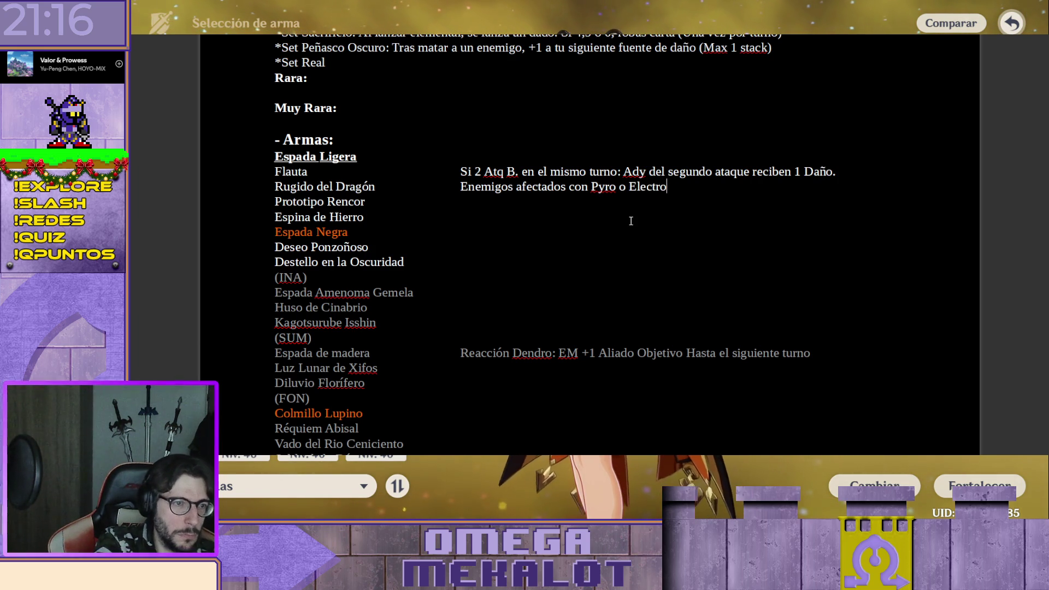
key("ctrl+Left")
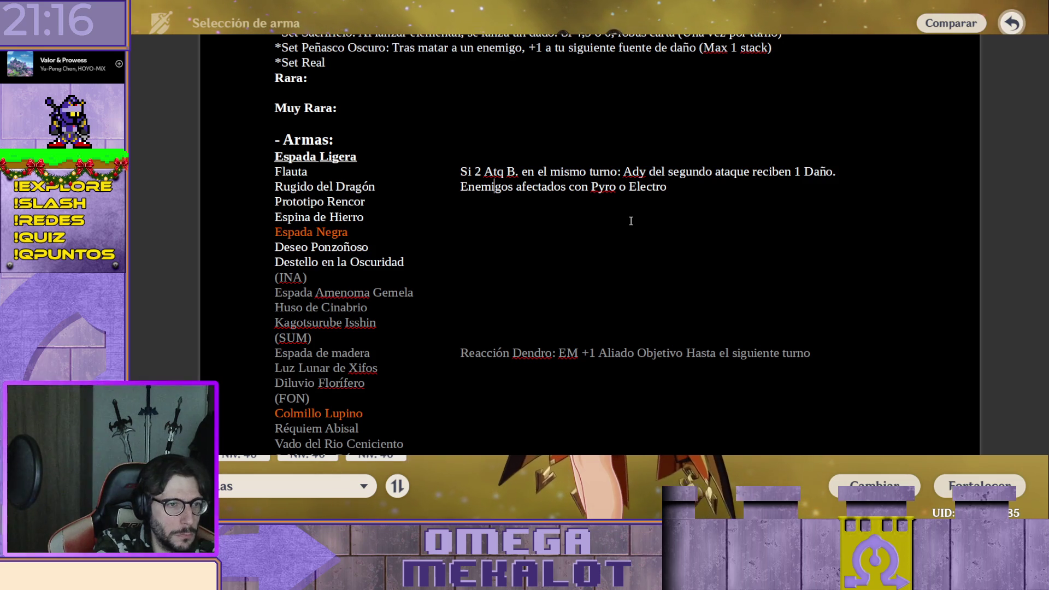
type("+")
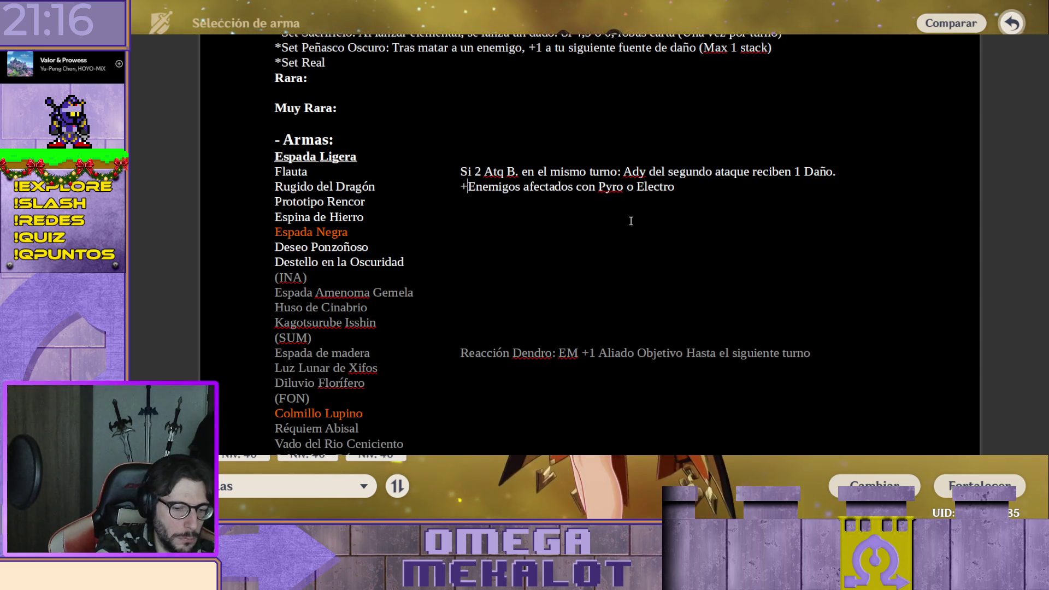
type("1 Daño a")
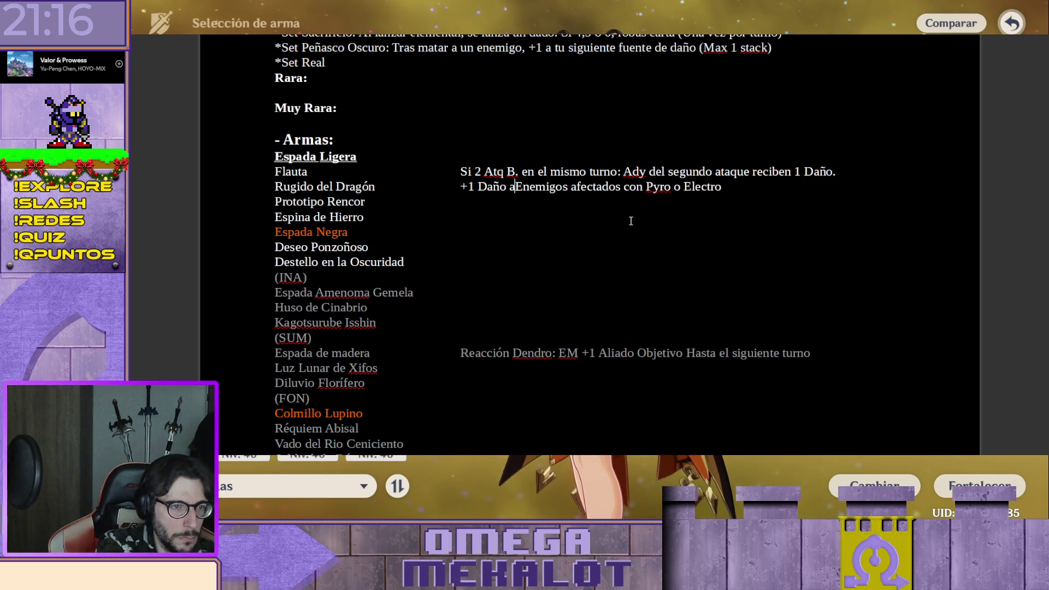
key("Right")
key("Right")
key("Right")
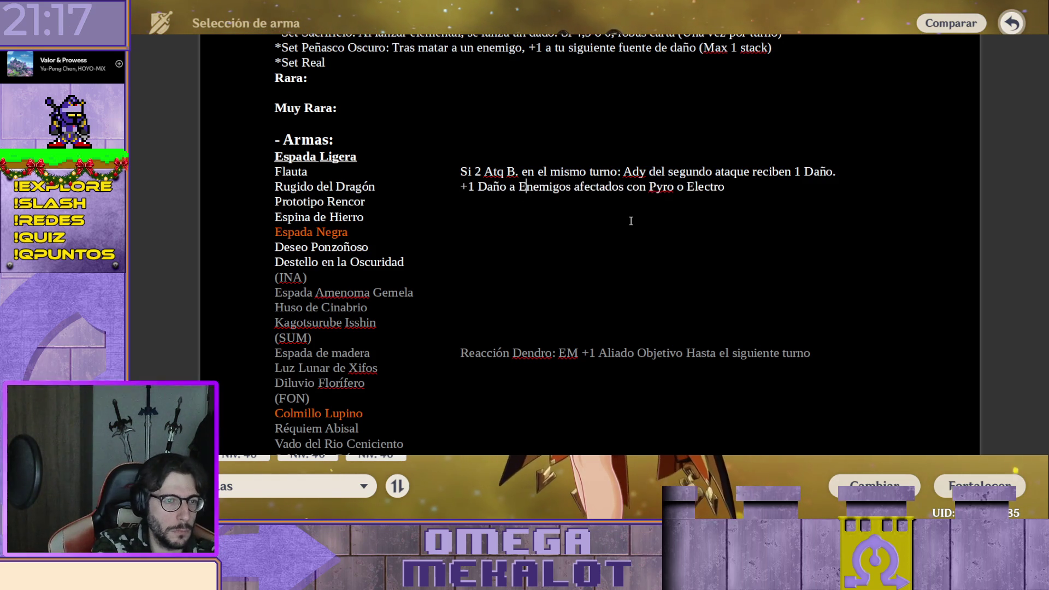
key("Delete")
key("Delete")
key("Delete")
key("Delete")
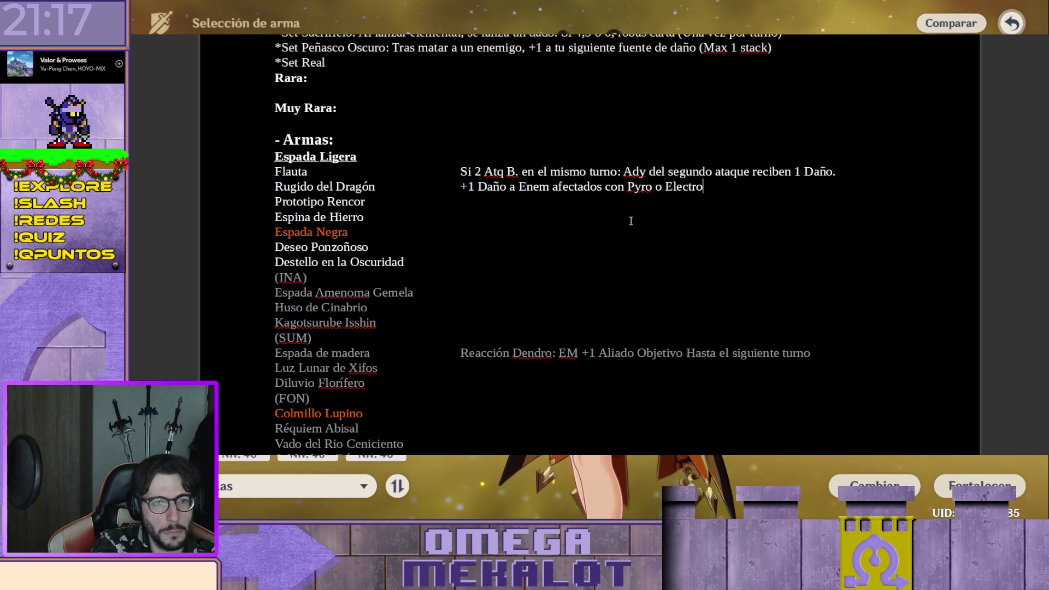
key("Down")
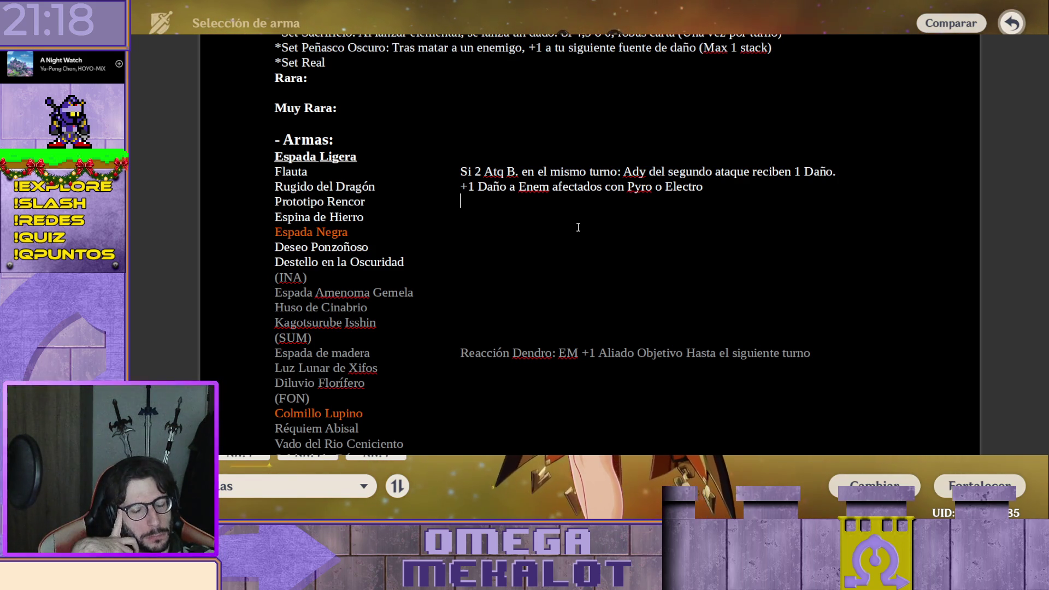
type("Atq")
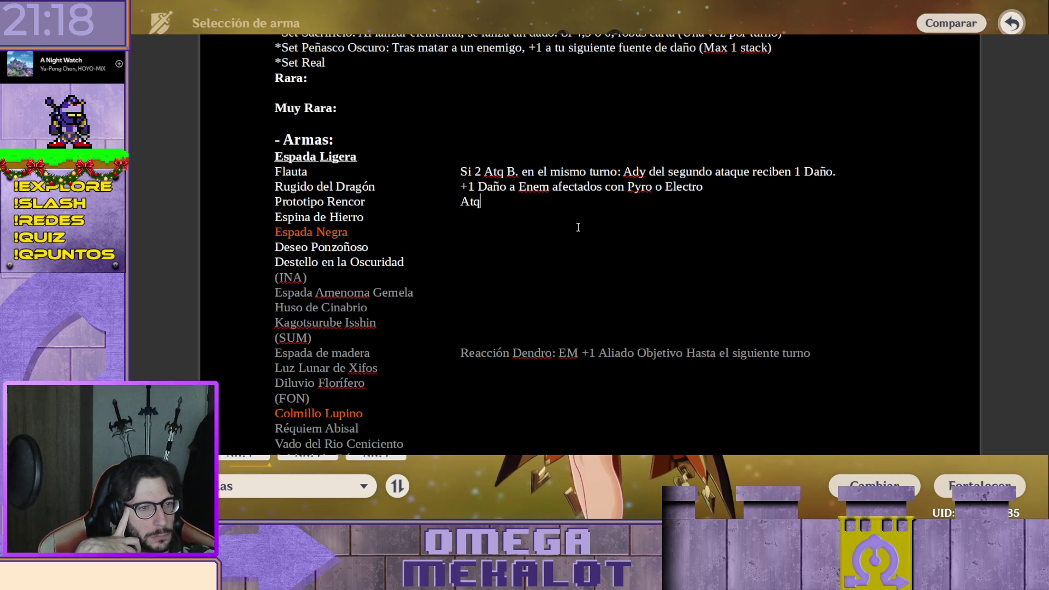
type("B/")
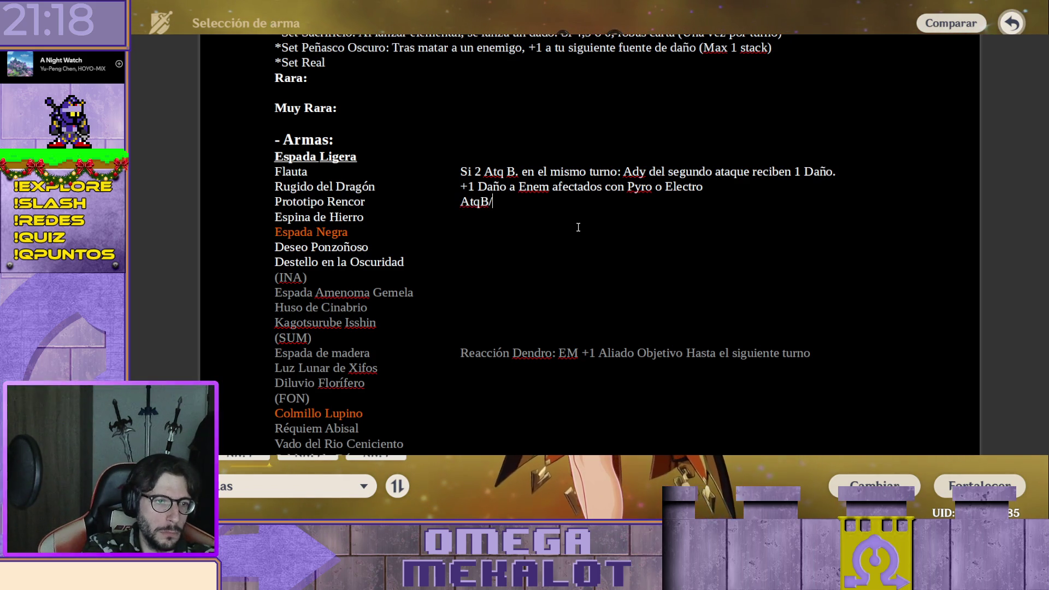
type("Carg")
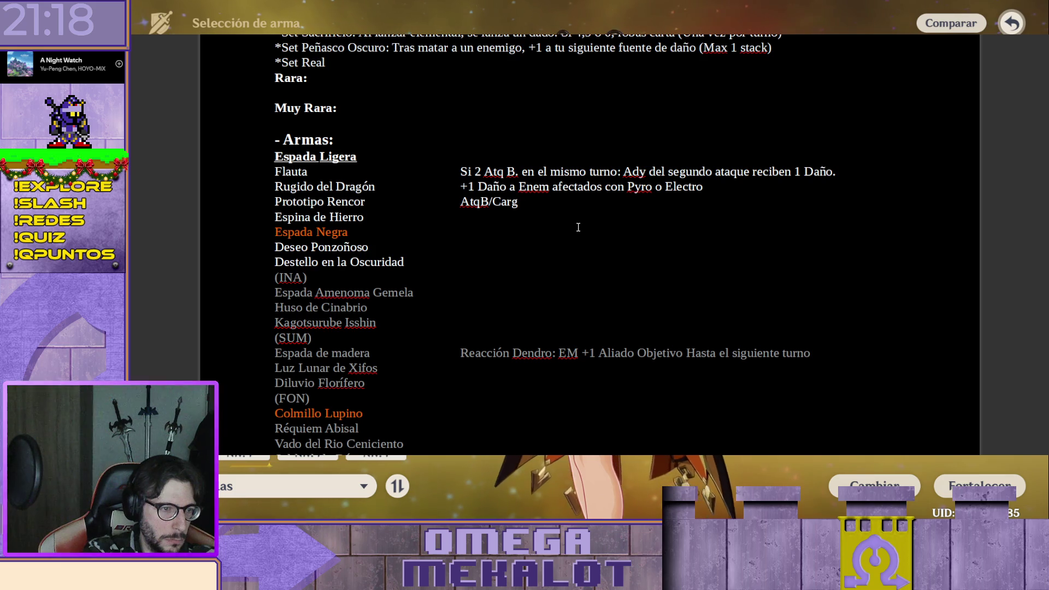
type(": ")
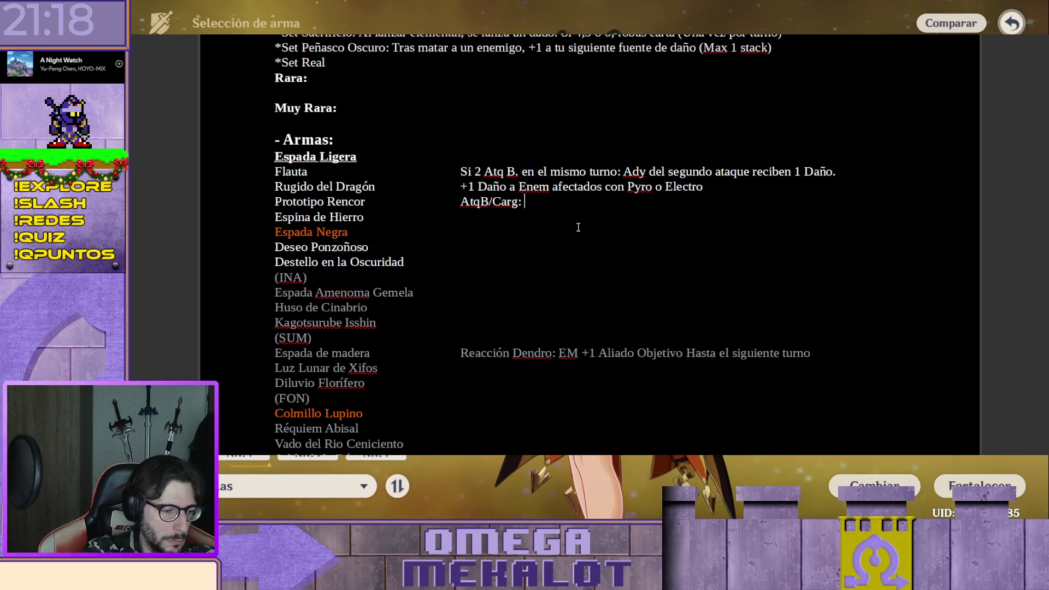
type("1 Block")
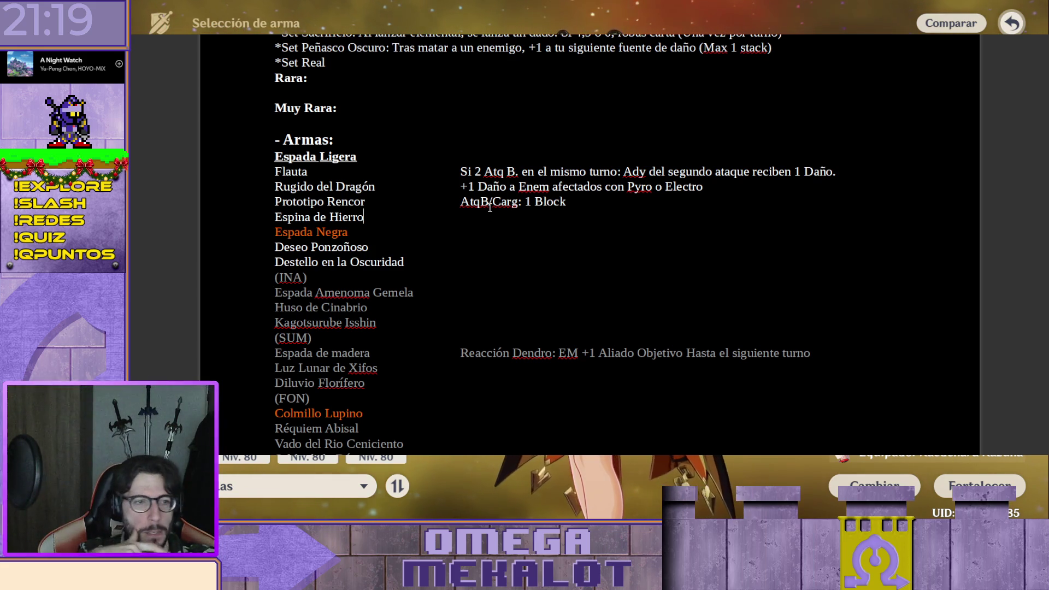
Move to the note column of the weapon row after Prototipo Rencor
key("Down")
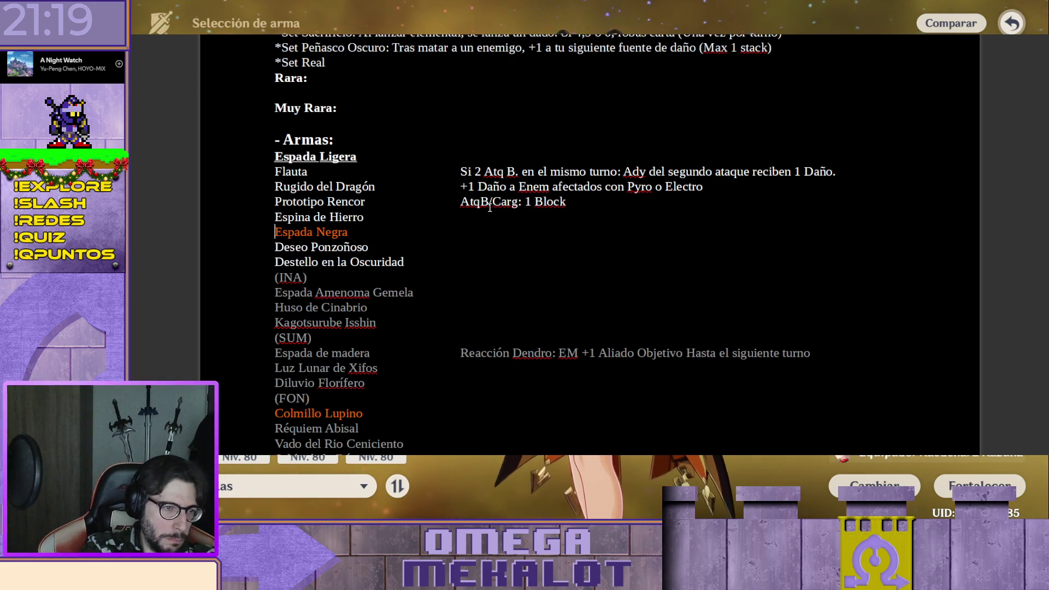
type("A")
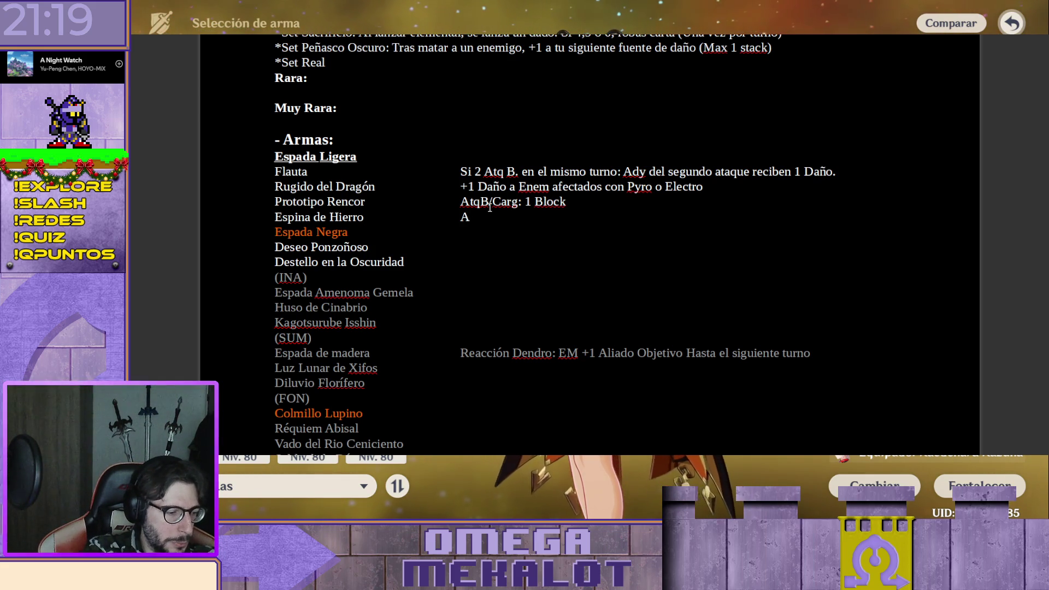
type("l hacer Daño Ele")
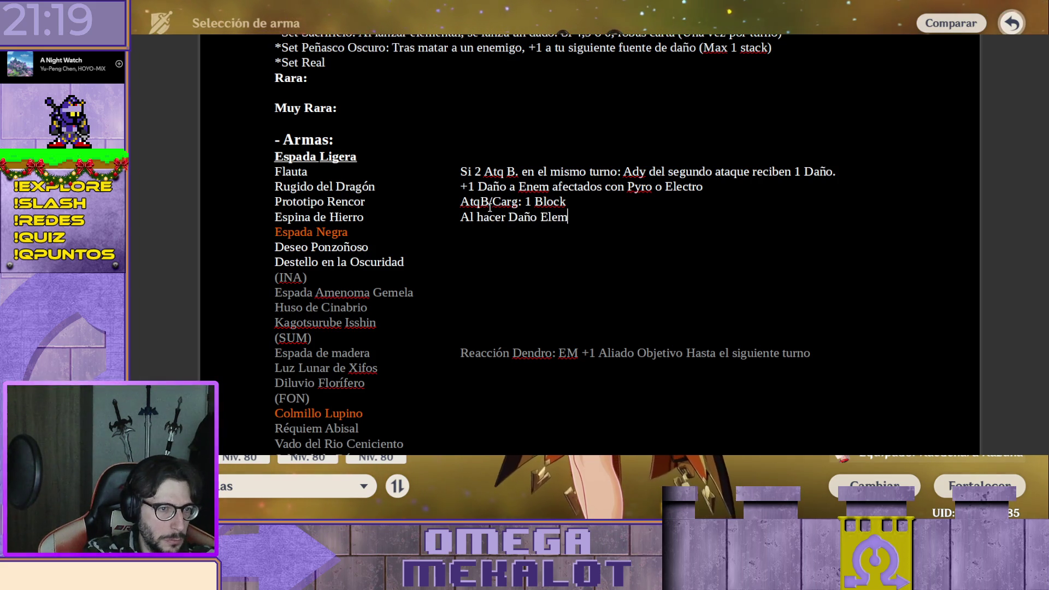
type("mentar")
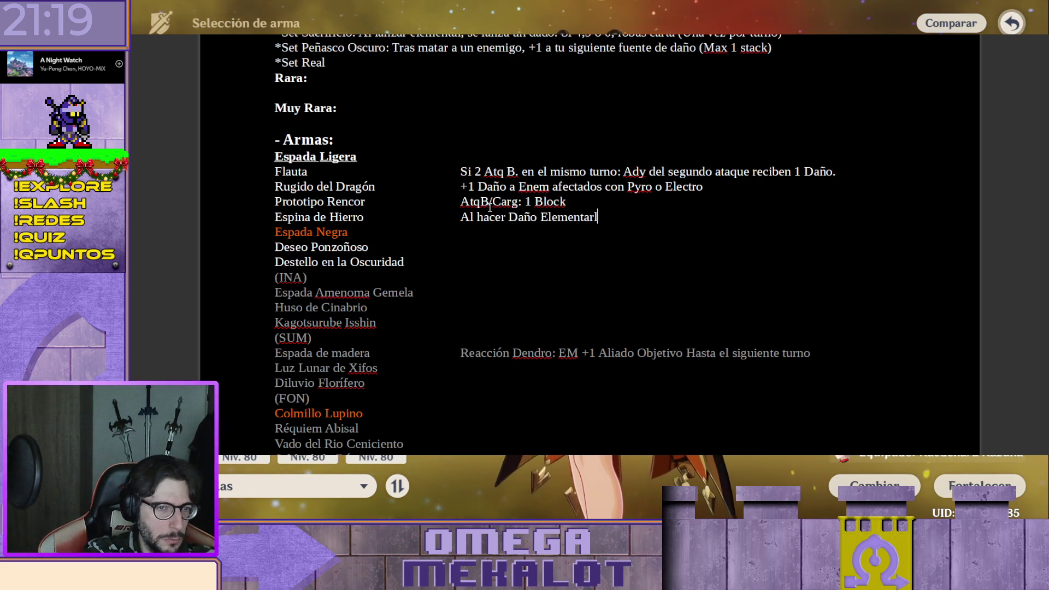
Correct "Elementar" to "Elemental" in the Espina de Hierro note and move on to the Espada Negra row
key("BackSpace")
type("l")
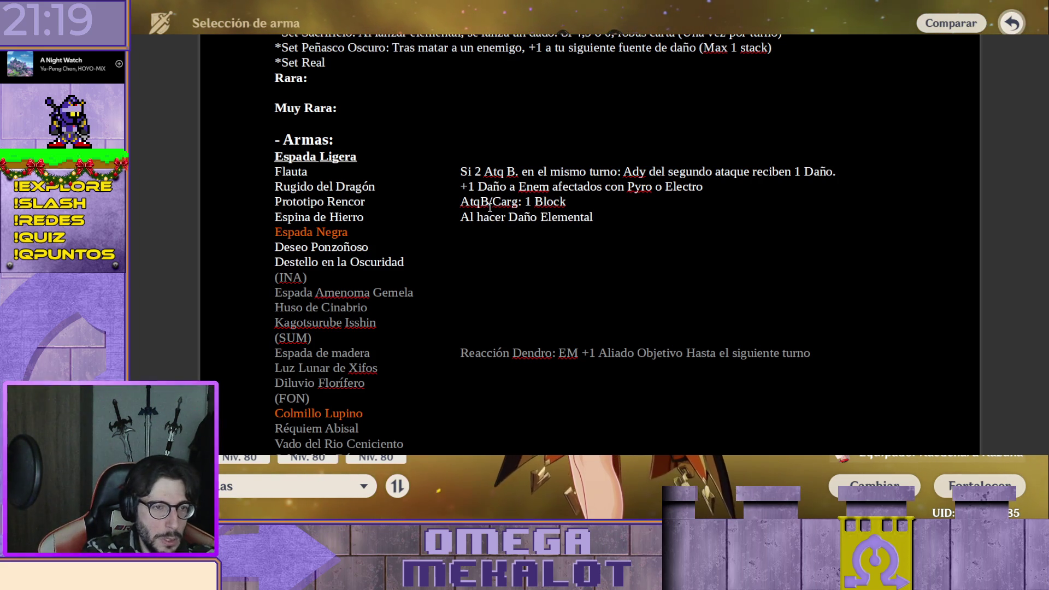
type(": ")
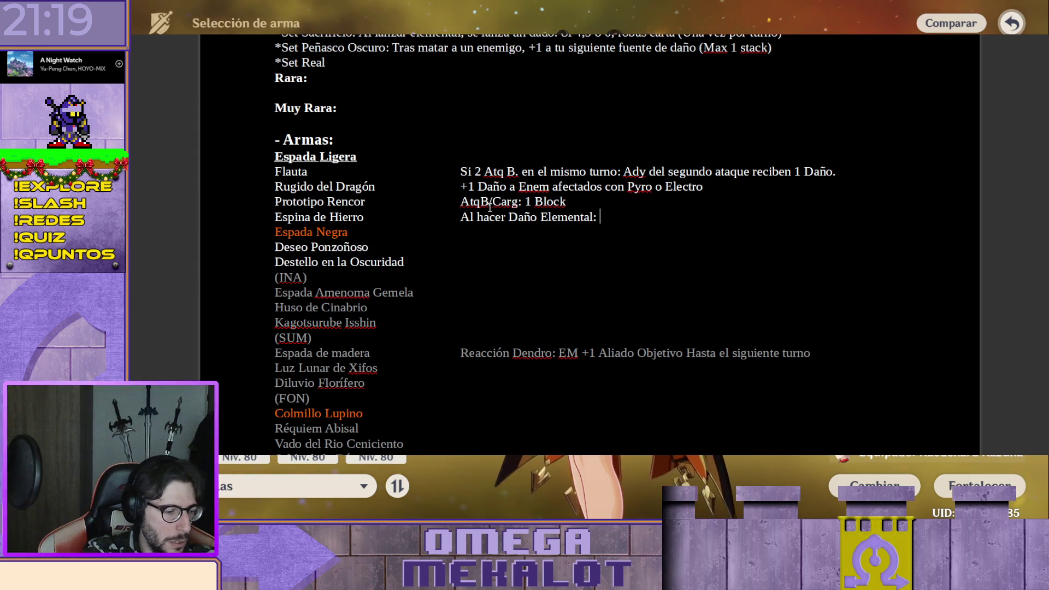
type("+1")
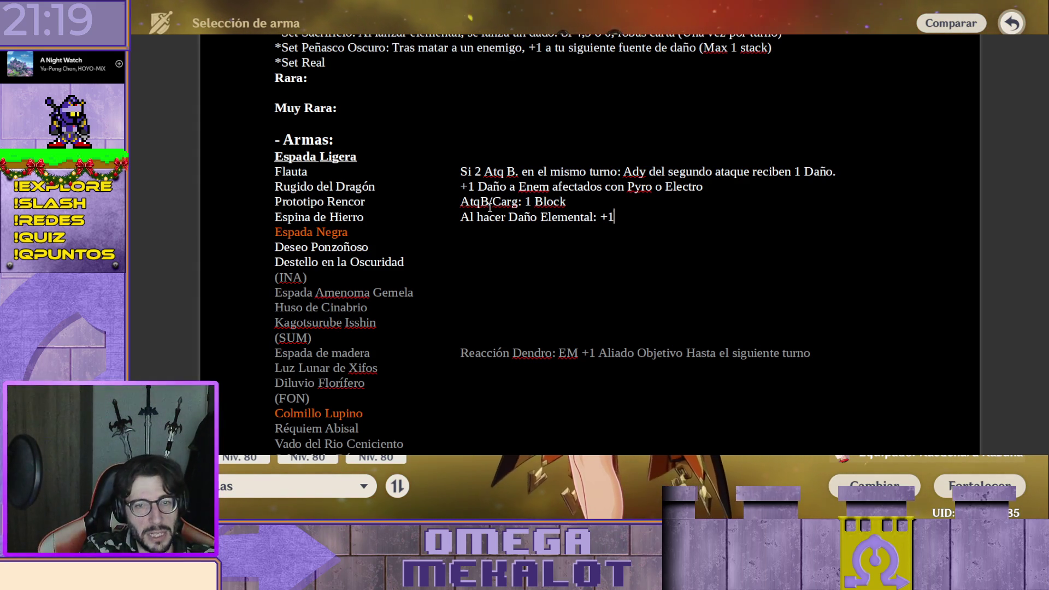
type(" Da")
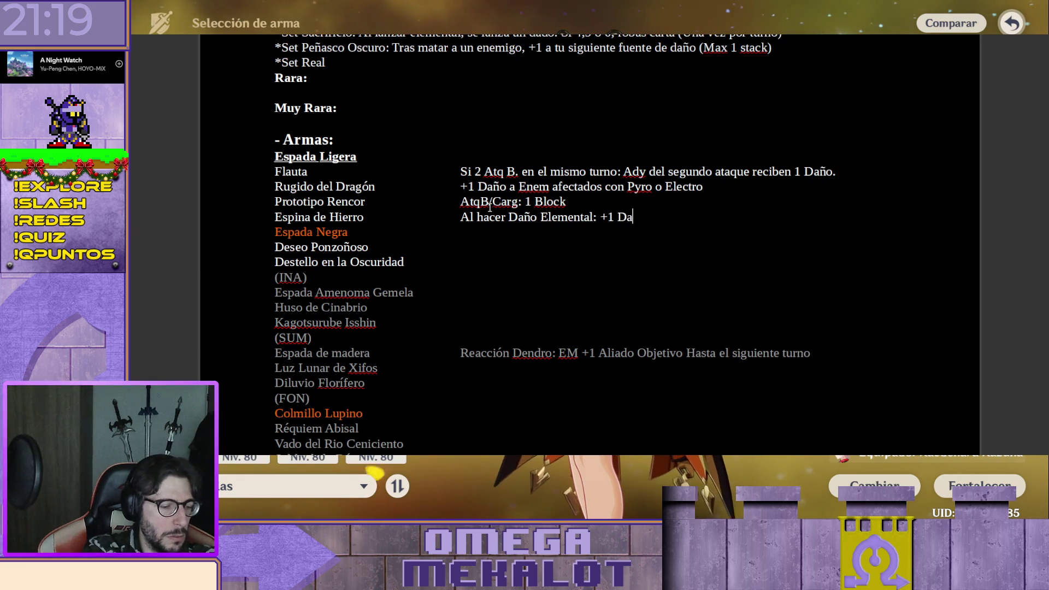
type("ño")
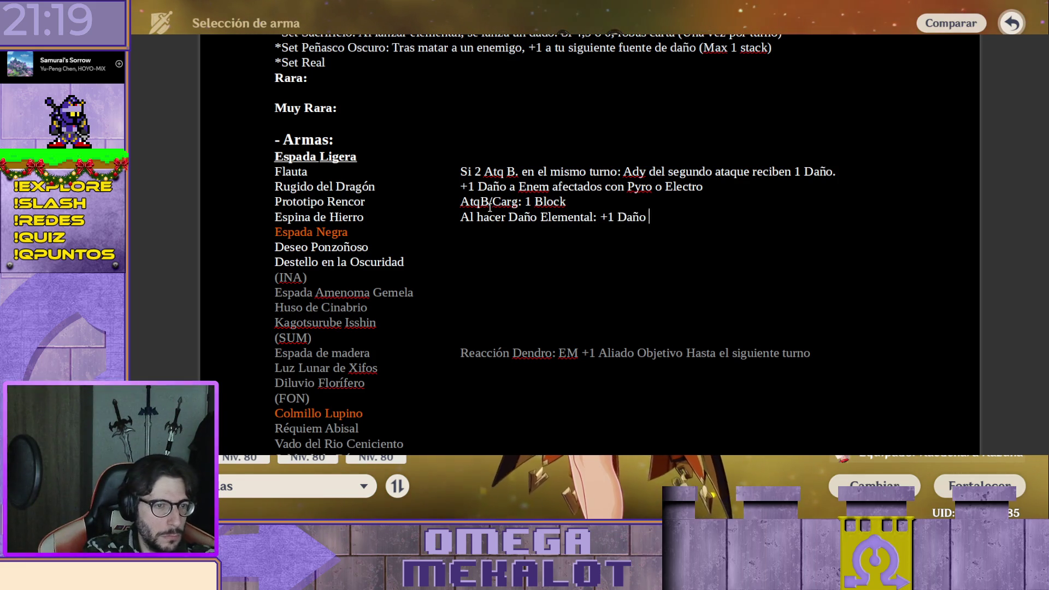
type(" hasta el fina")
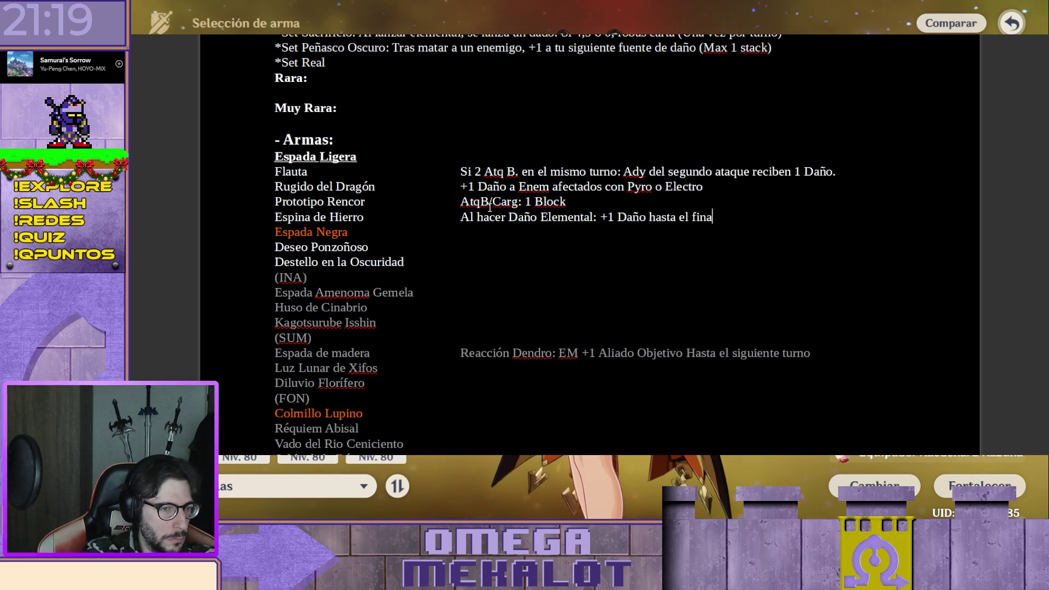
type("l del turno")
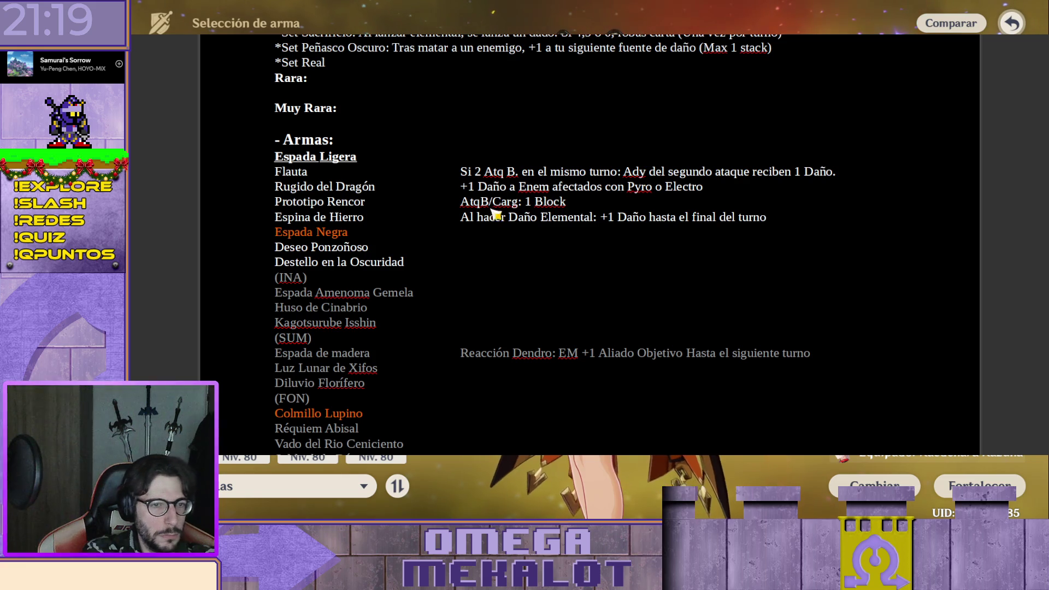
type(".")
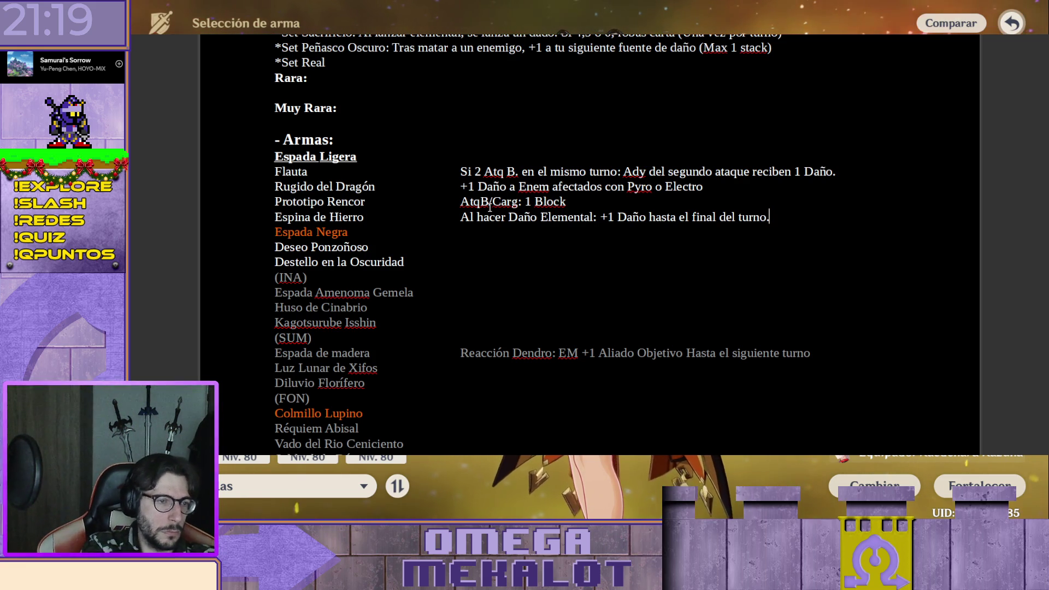
key("Tab")
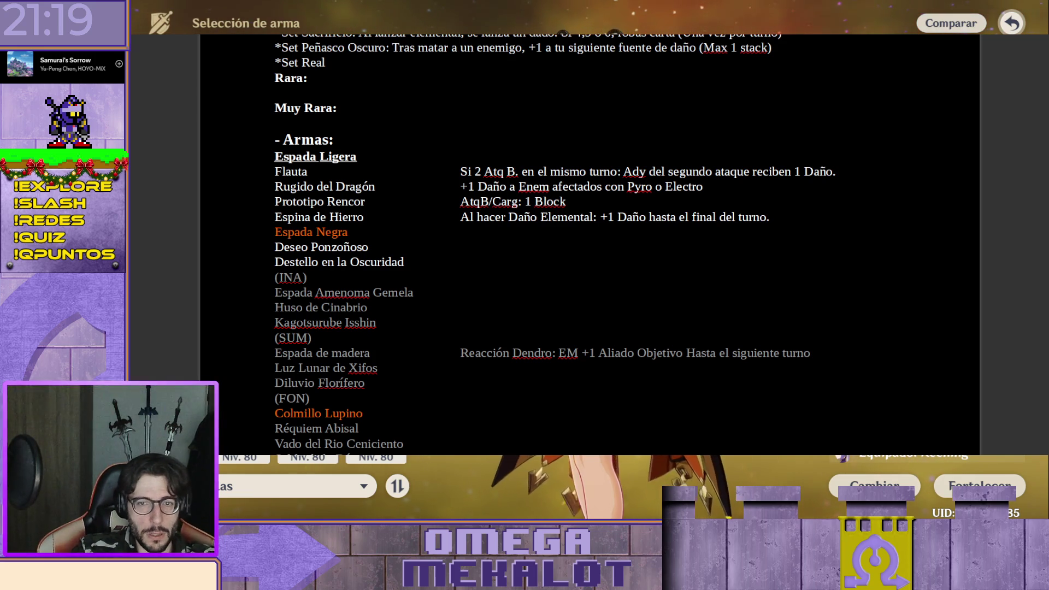
type("At")
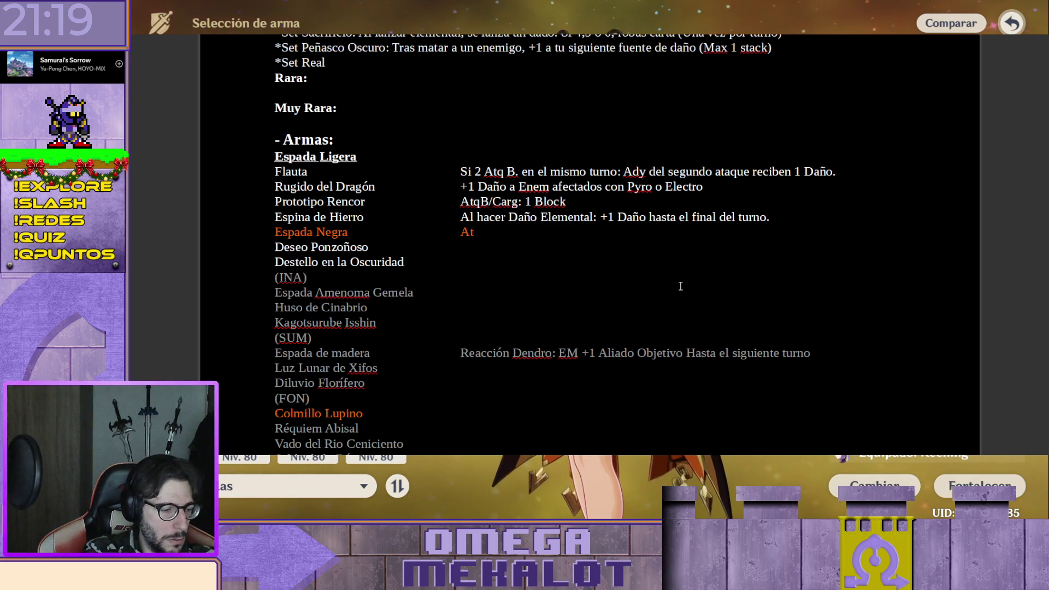
type("qb/Carg +1.")
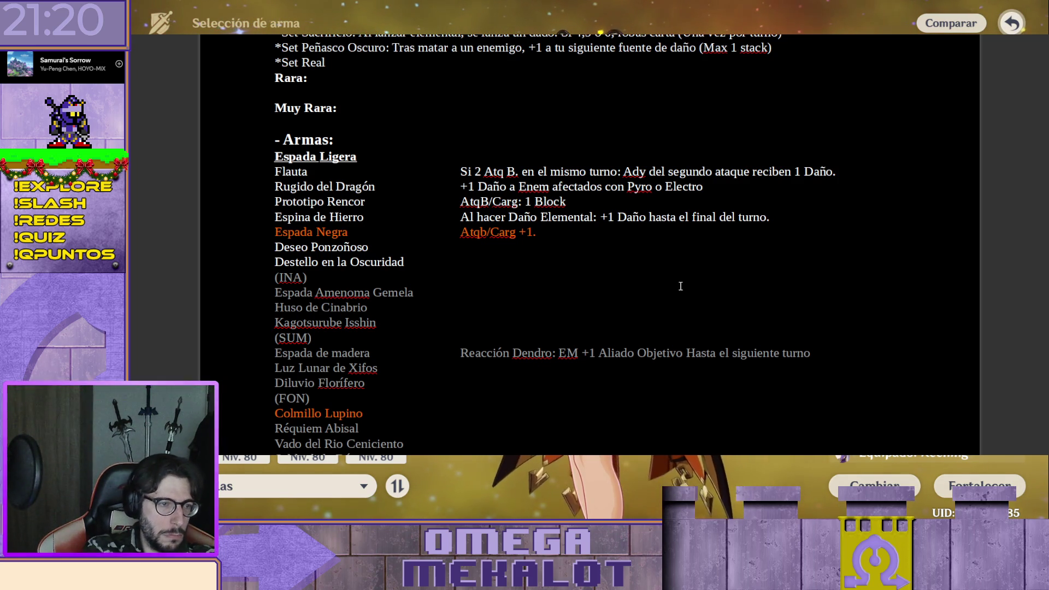
Select the Espada Negra draft and retype it as "+1 Prob. Si Critico: +1HP"
left_click(611, 229)
type("S")
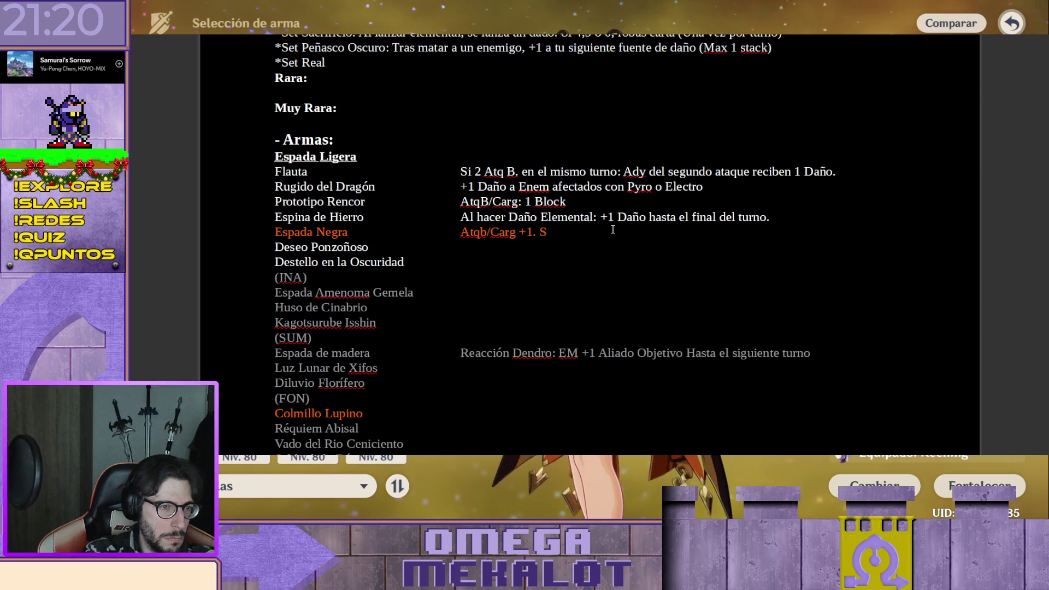
key("shift+Left")
key("shift+Left")
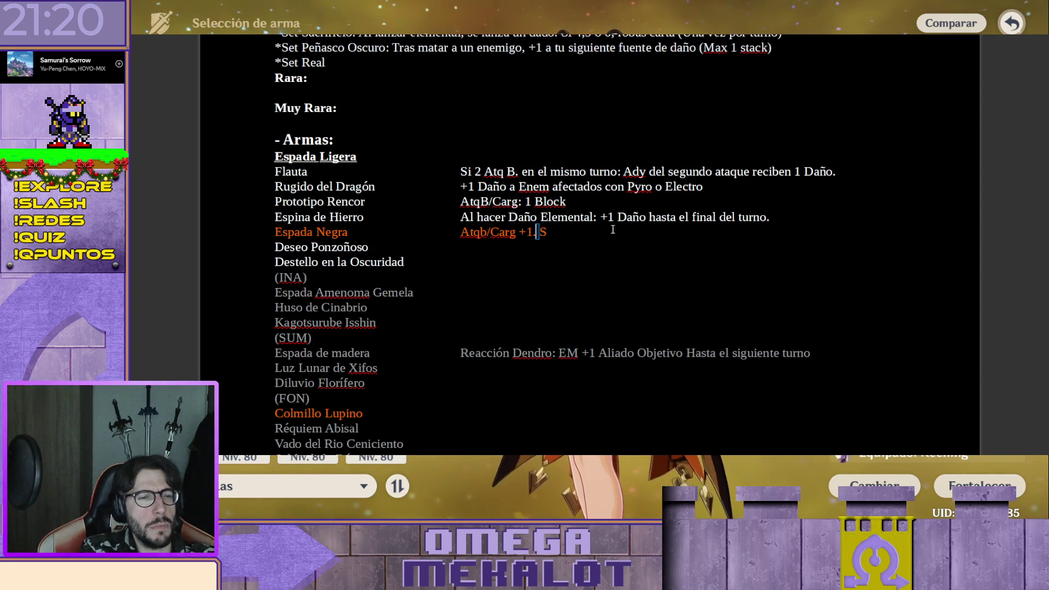
key("shift+Left")
key("shift+Left")
key("shift+Left")
key("shift+Left")
key("shift+Left")
key("shift+Left")
key("shift+Left")
key("shift+Left")
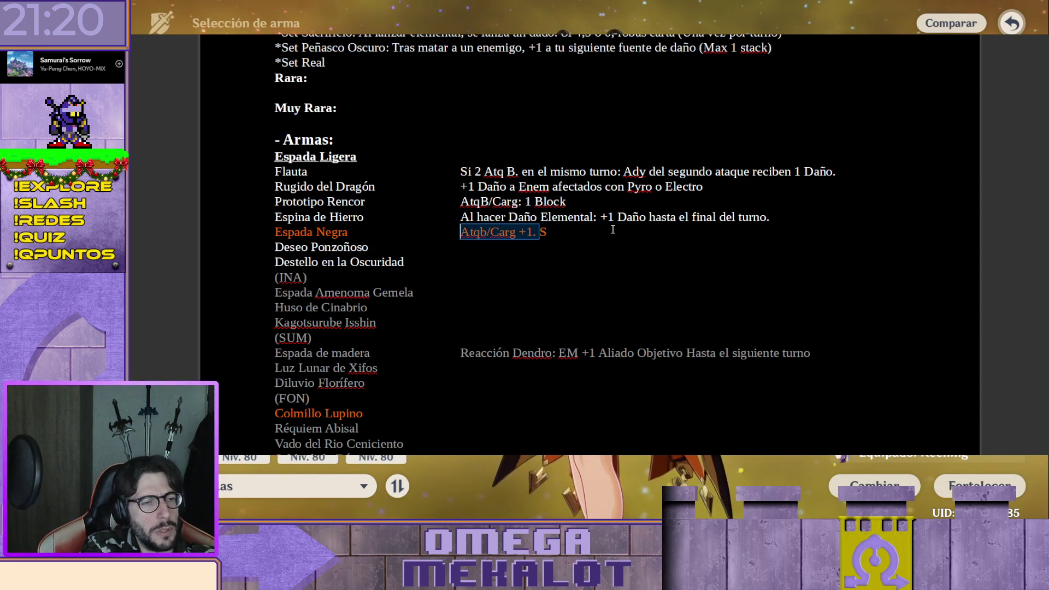
type("+1 ")
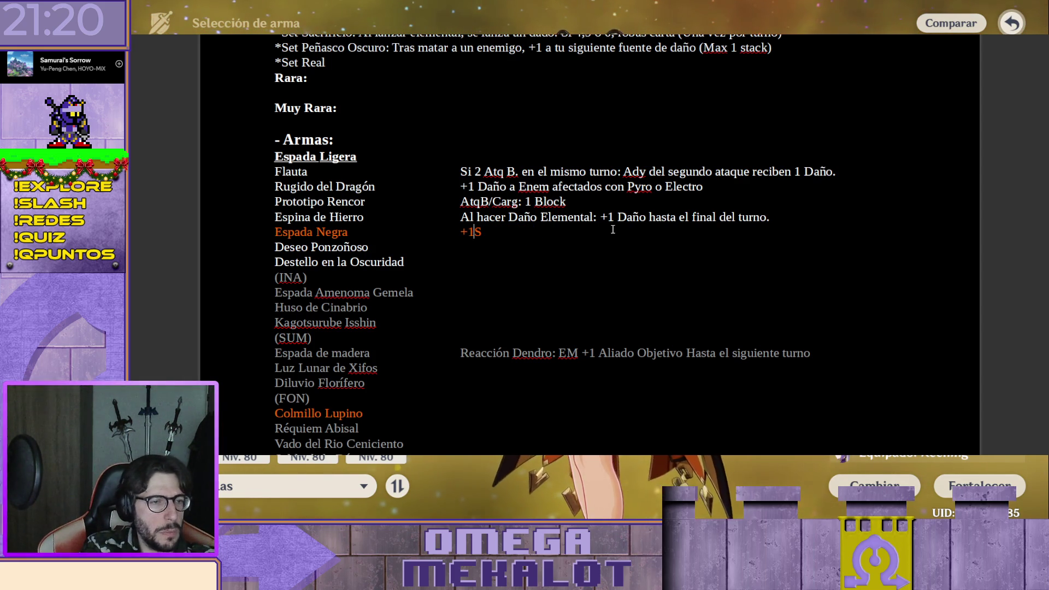
type("Prob.")
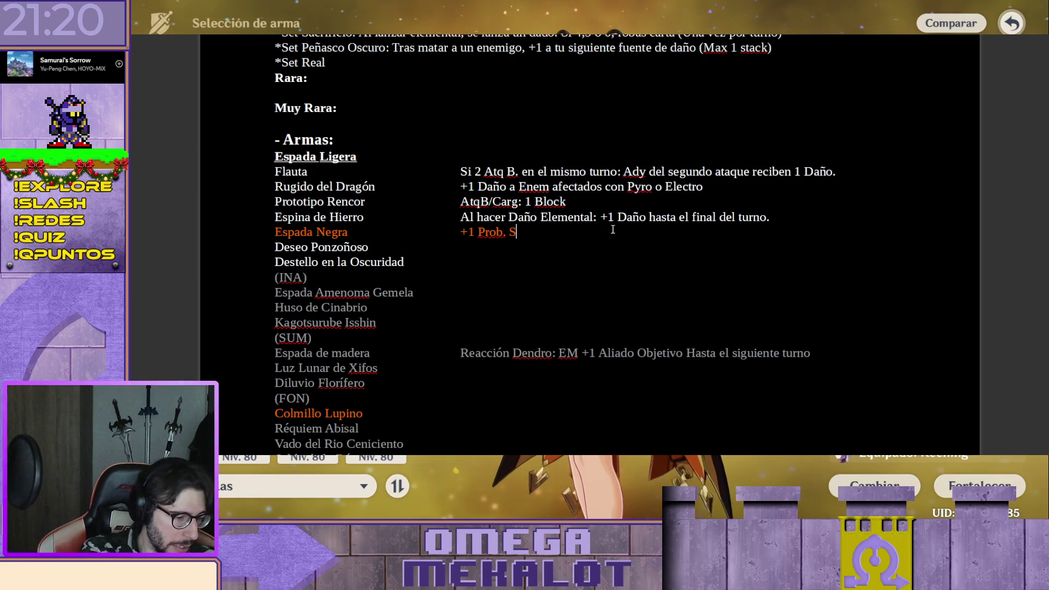
type("ico:")
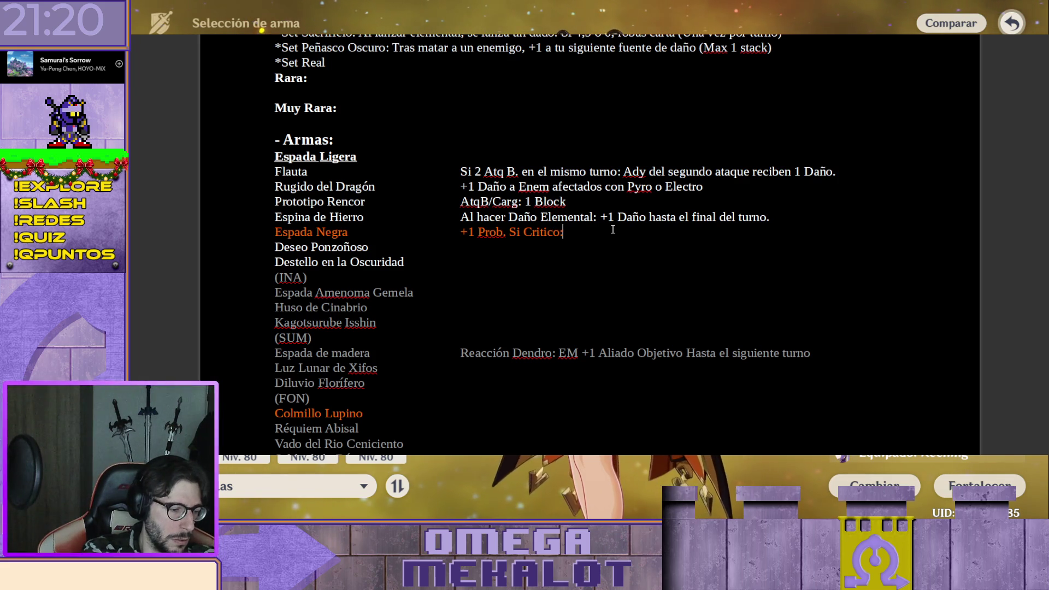
type(" +1H")
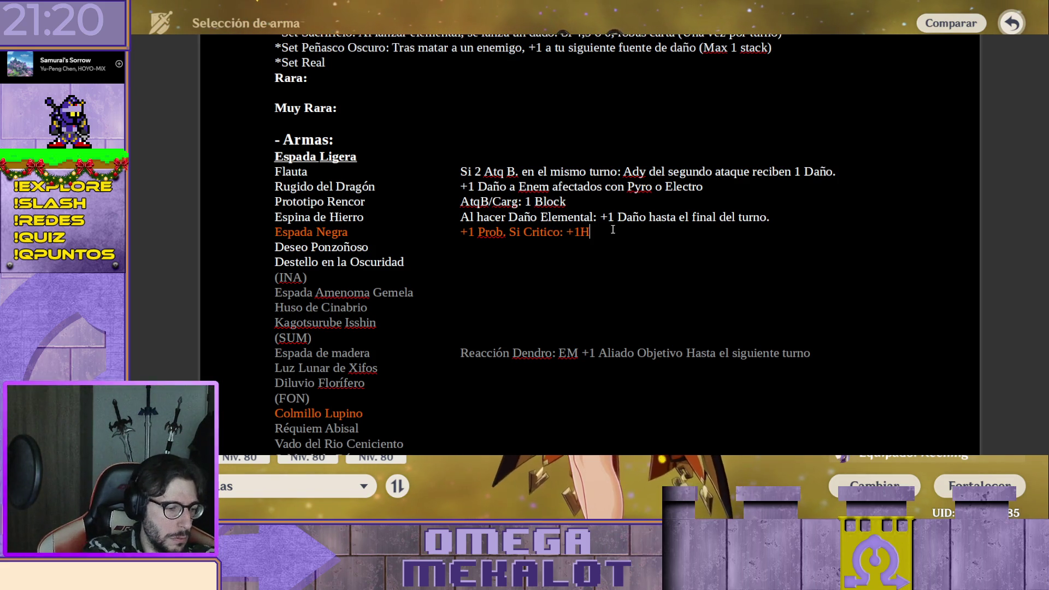
type("P")
Move to Deseo Ponzoñoso's note column and begin its note with "Elem"
key("Down")
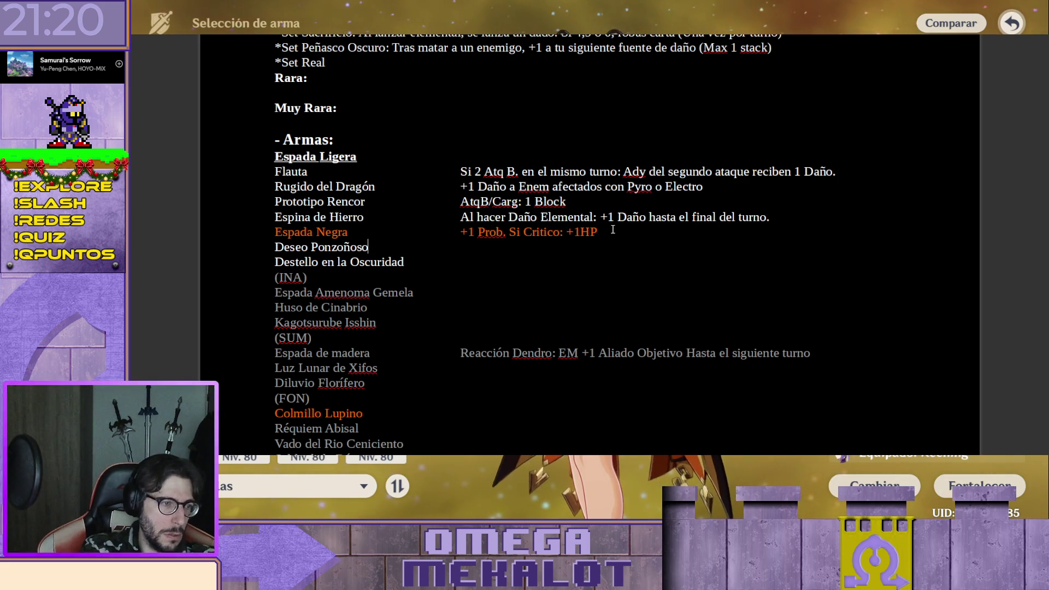
key("Tab")
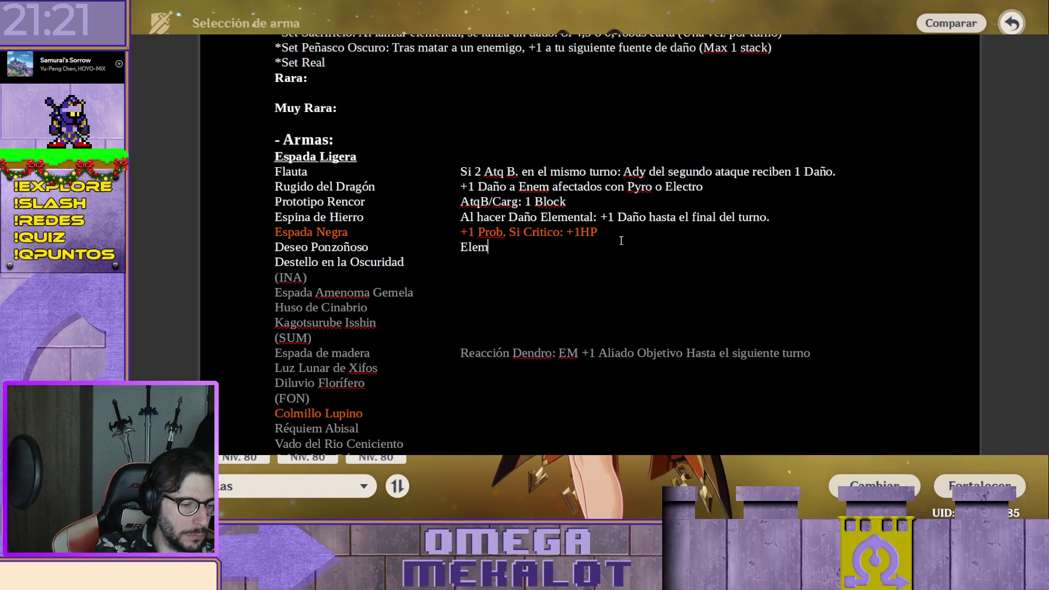
type("n")
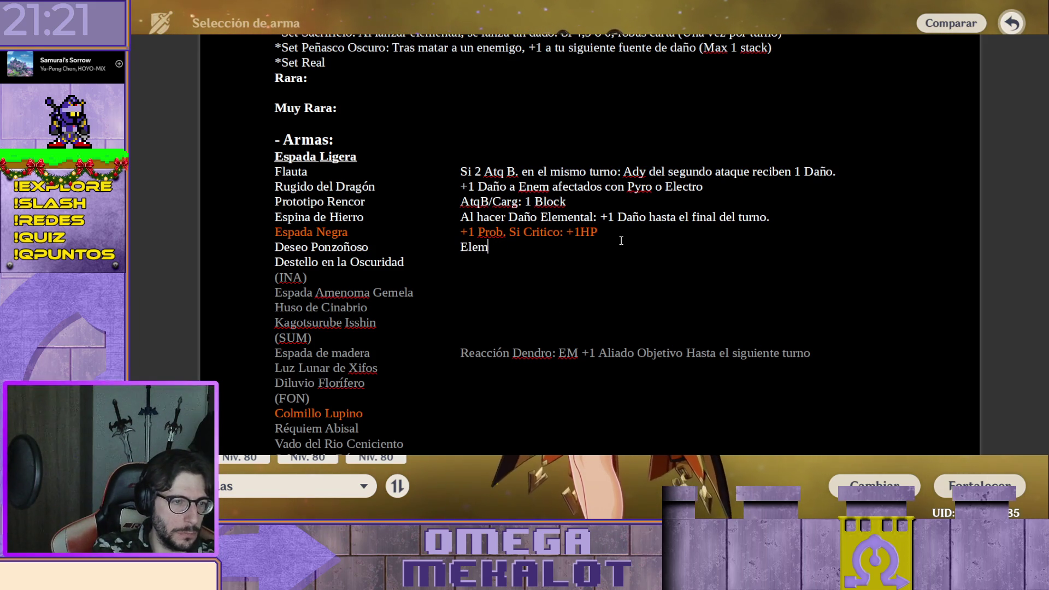
type("ent")
Fix the Deseo Ponzoñoso note to read "Elemental +1 y +1 a la Prob", removing the extra + and the word su
key("BackSpace")
key("BackSpace")
type("ntal")
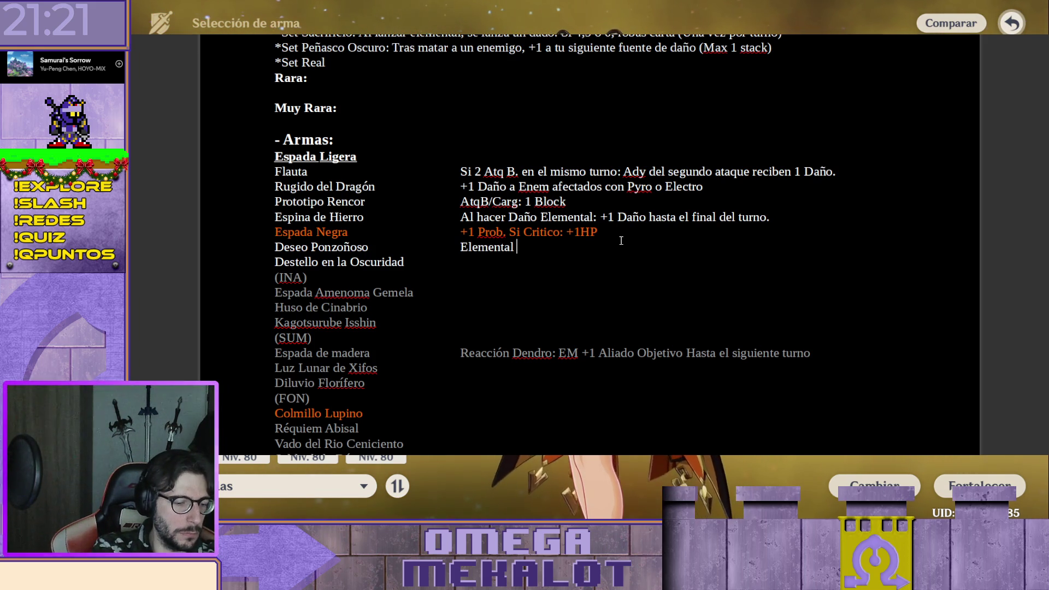
type("+1")
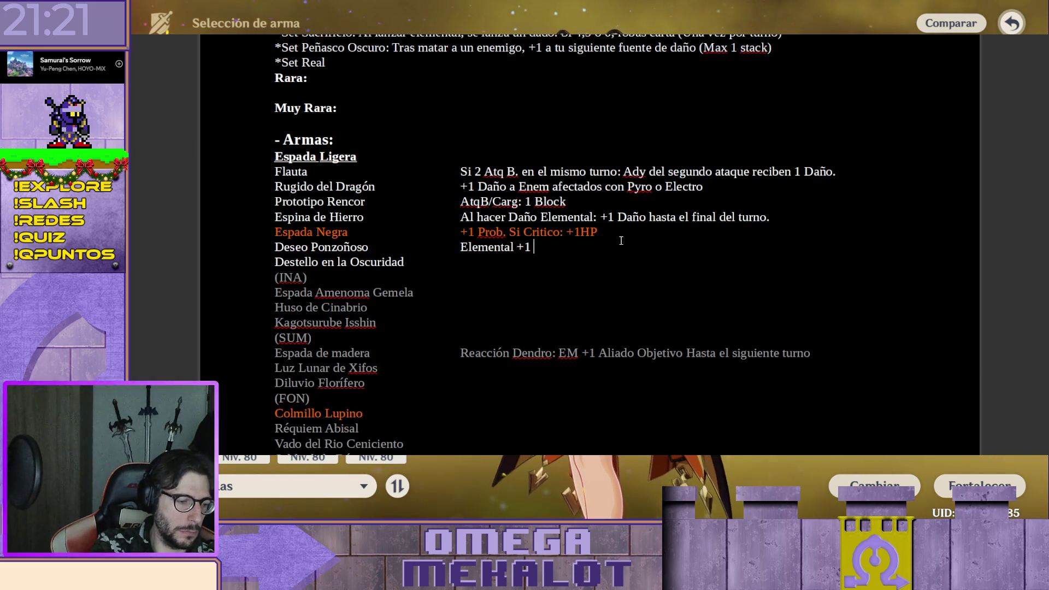
type("su P")
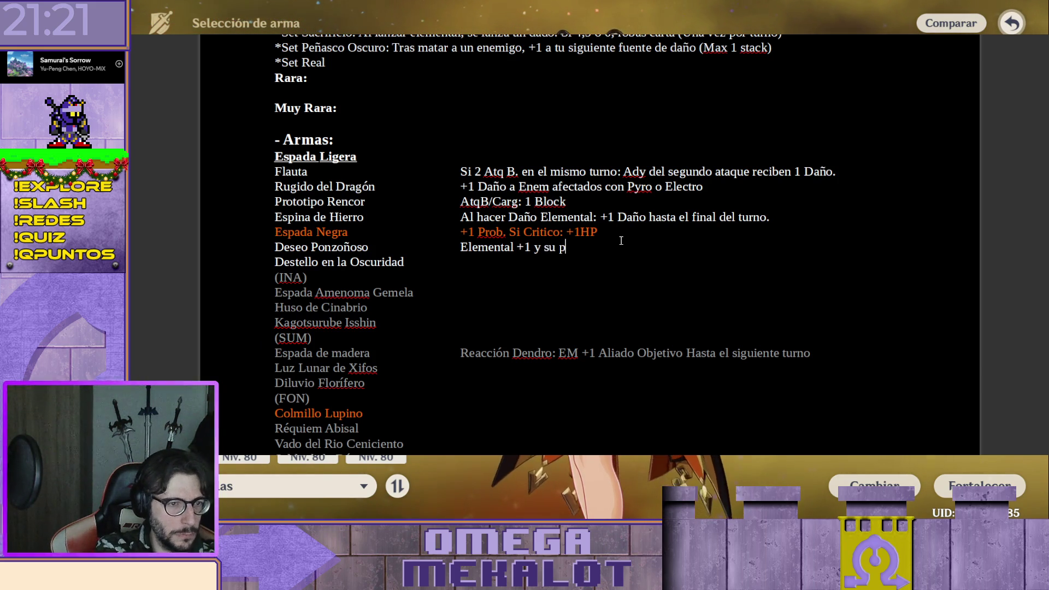
type("b")
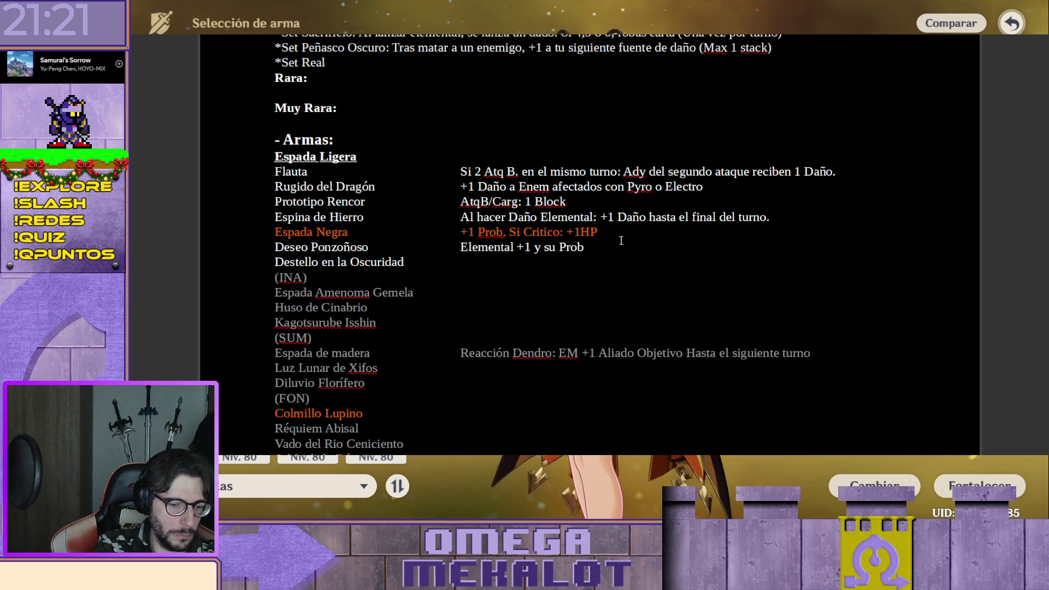
type("+")
key("BackSpace")
key("Left")
key("Left")
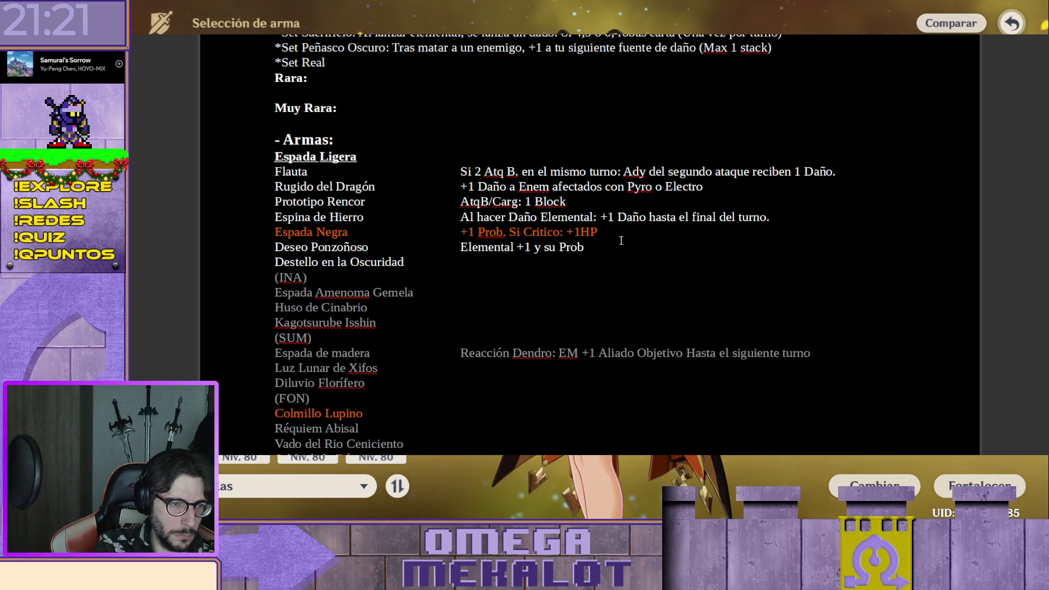
type("+1")
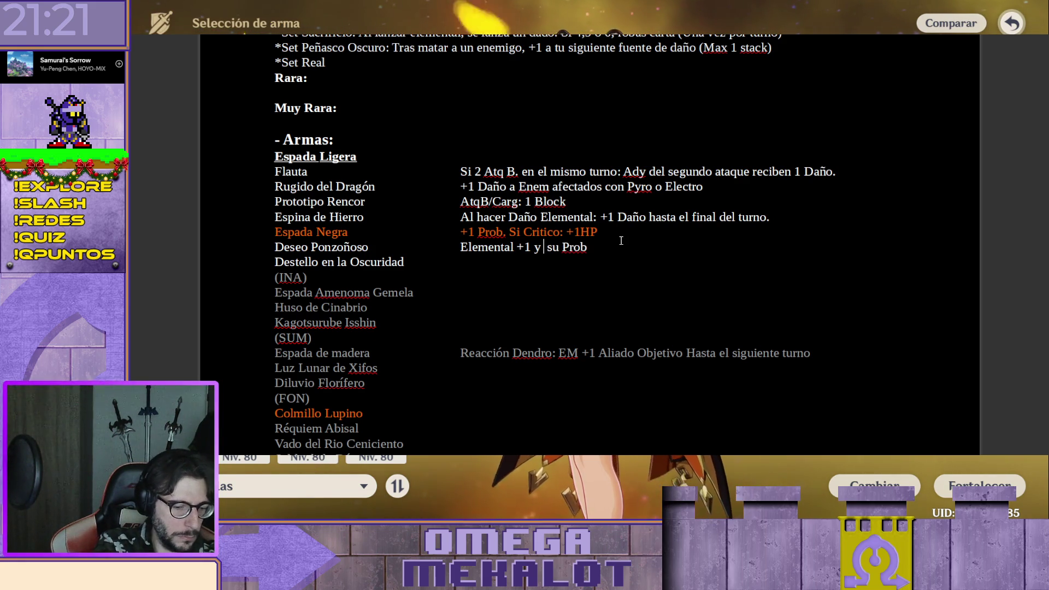
type(" a")
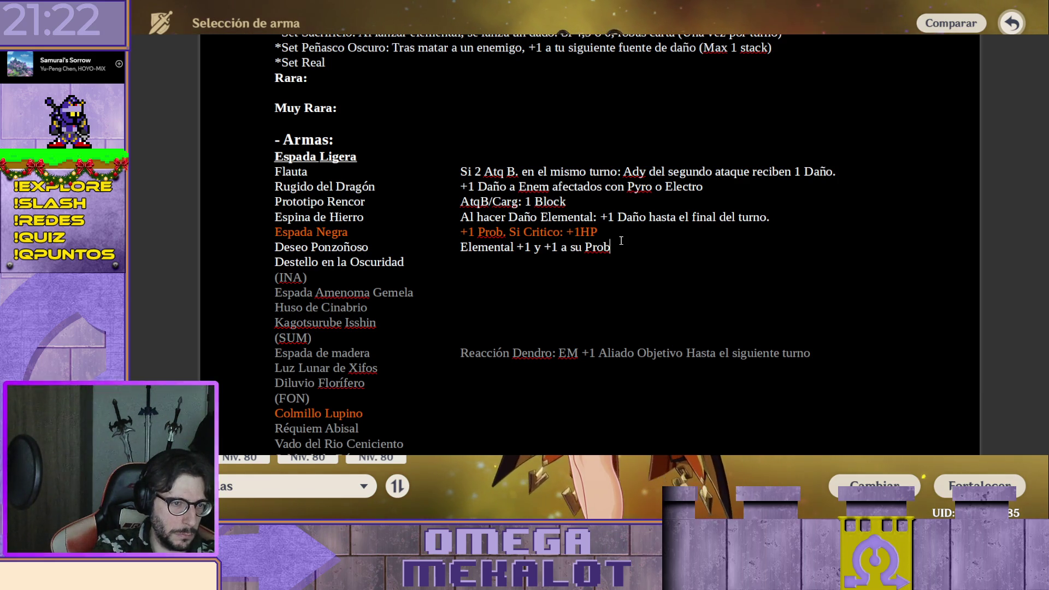
key("Left")
key("Left")
key("Left")
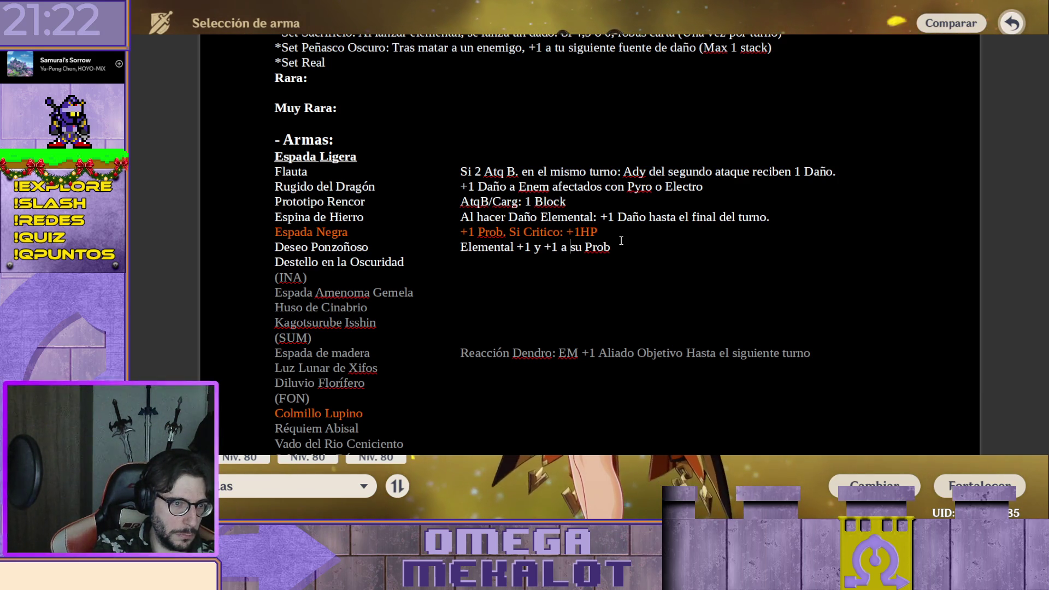
key("Delete")
key("Delete")
key("Delete")
type("la Prob ")
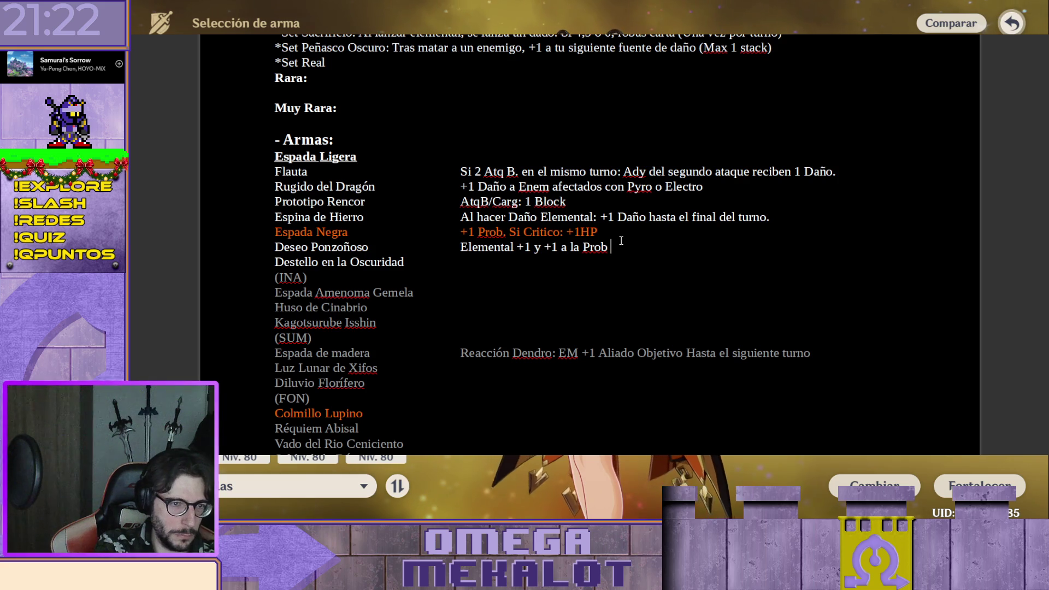
type("de la Elemental.")
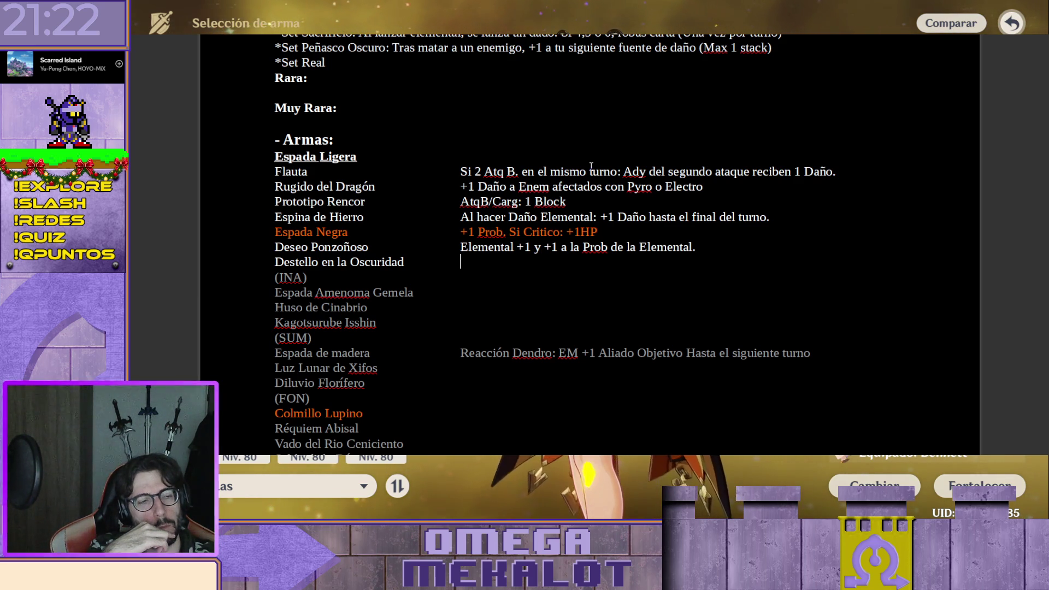
type("1 E")
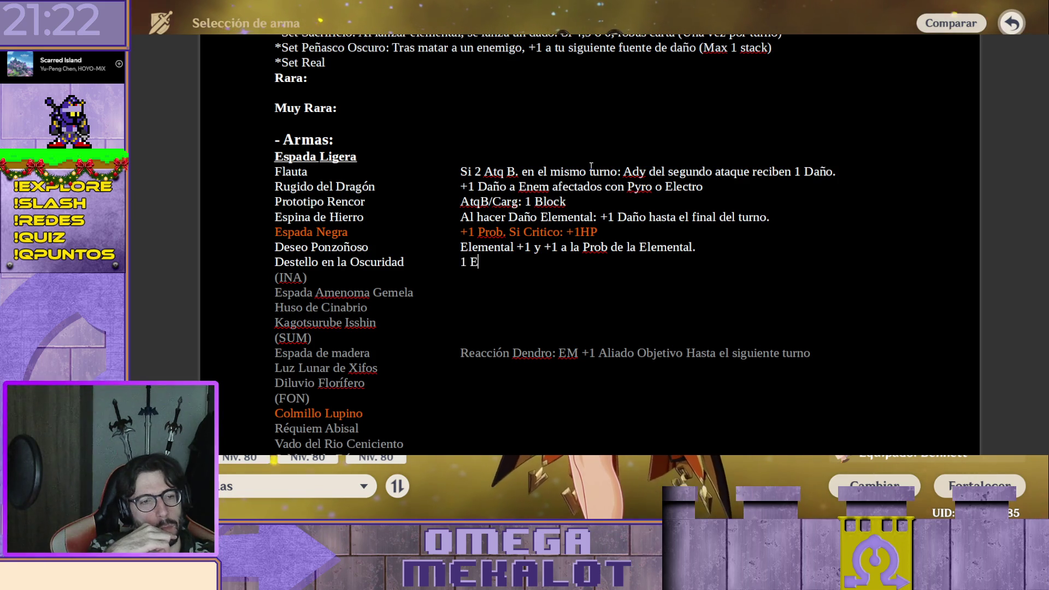
Start Destello en la Oscuridad's note as "+1 Daño.", replacing the mistaken 1 and EM
key("BackSpace")
key("BackSpace")
type("+1EM")
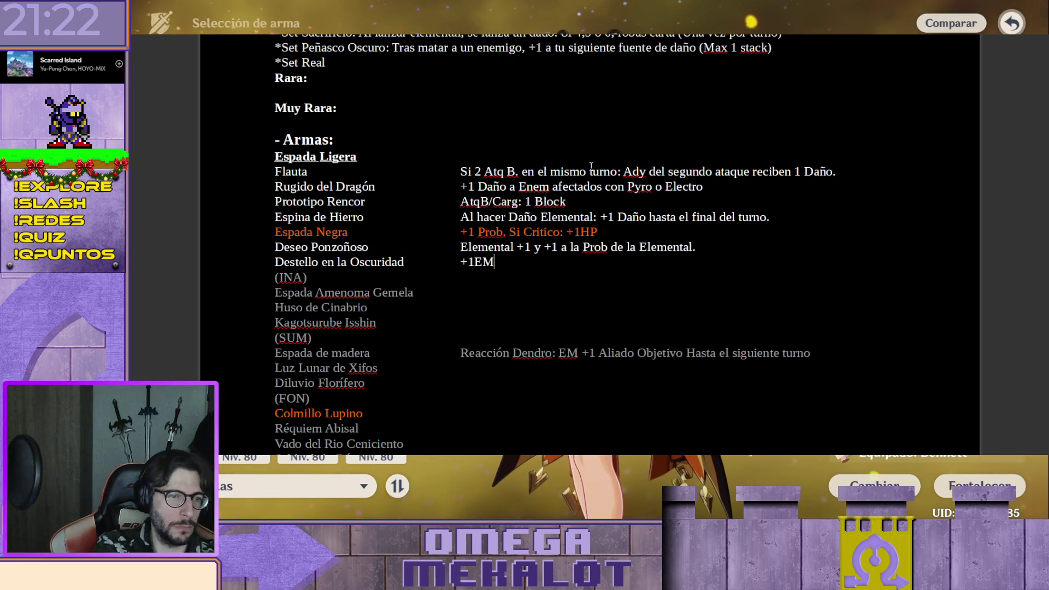
key("Left")
key("Left")
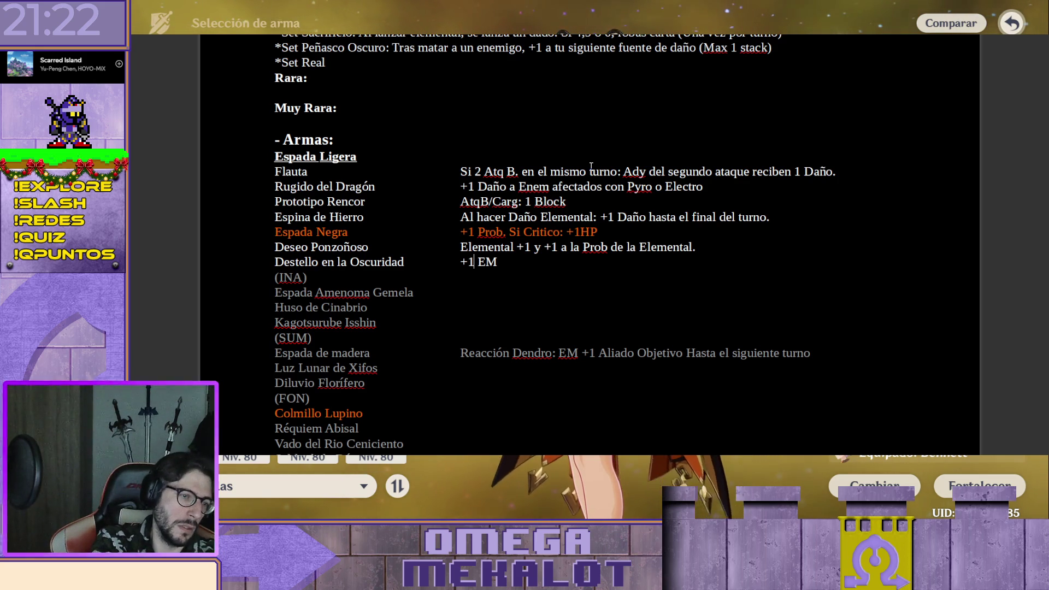
key("End")
key("ctrl+shift+Left")
type("Daño.")
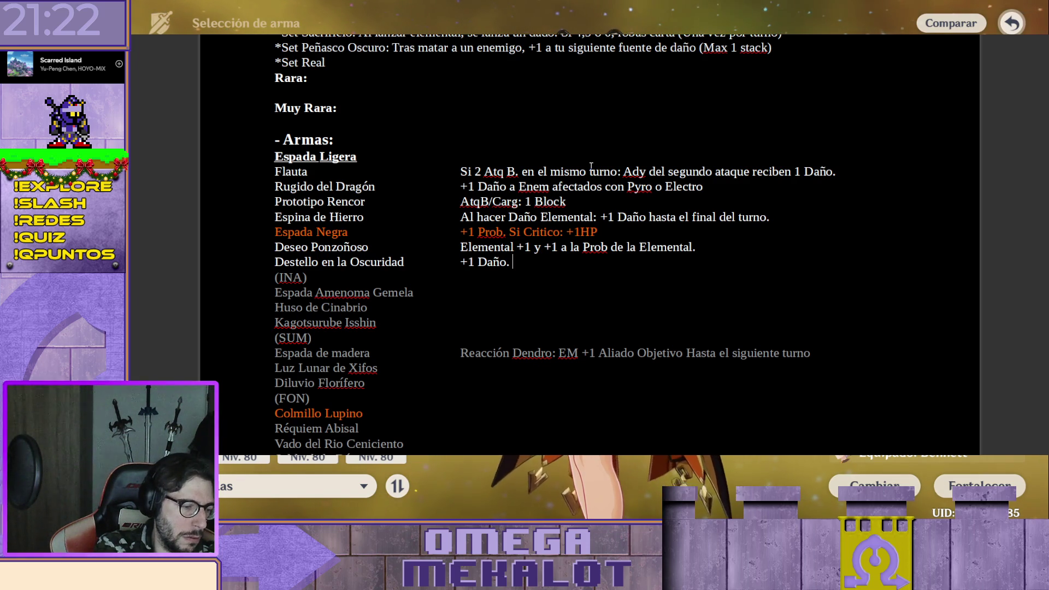
type(" Si te golpe")
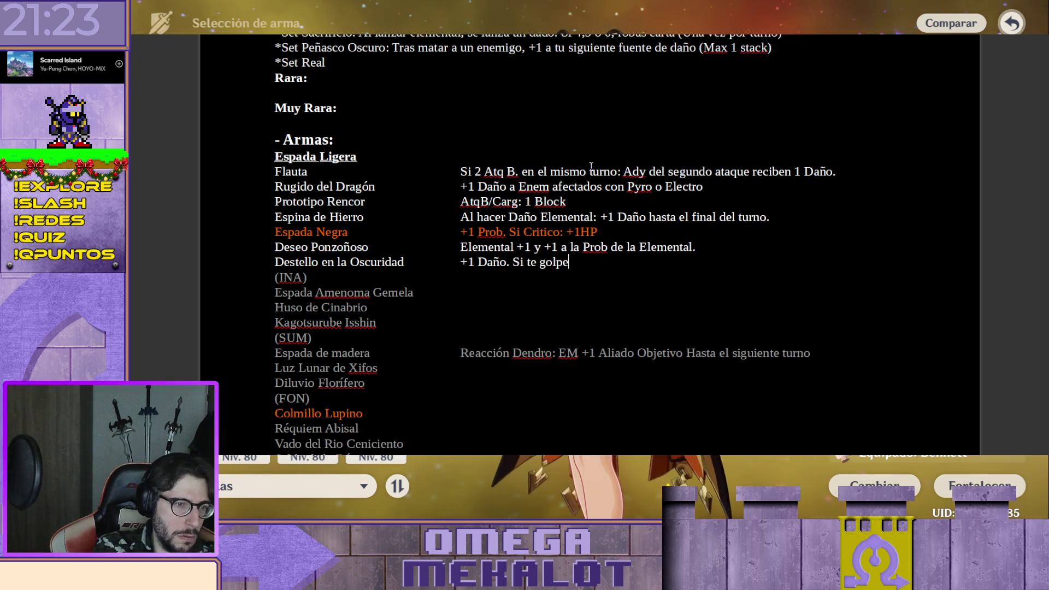
type("an")
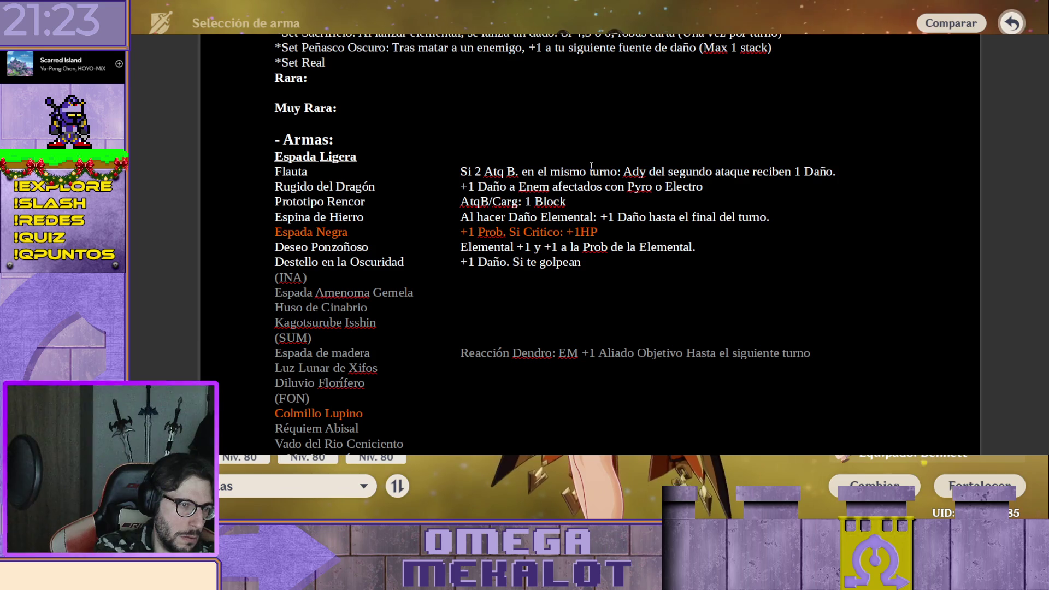
Reword the condition to "Si se recibe daño se pierde el efecto hasta el próximo combate."
key("BackSpace")
key("BackSpace")
key("BackSpace")
key("BackSpace")
type("recib")
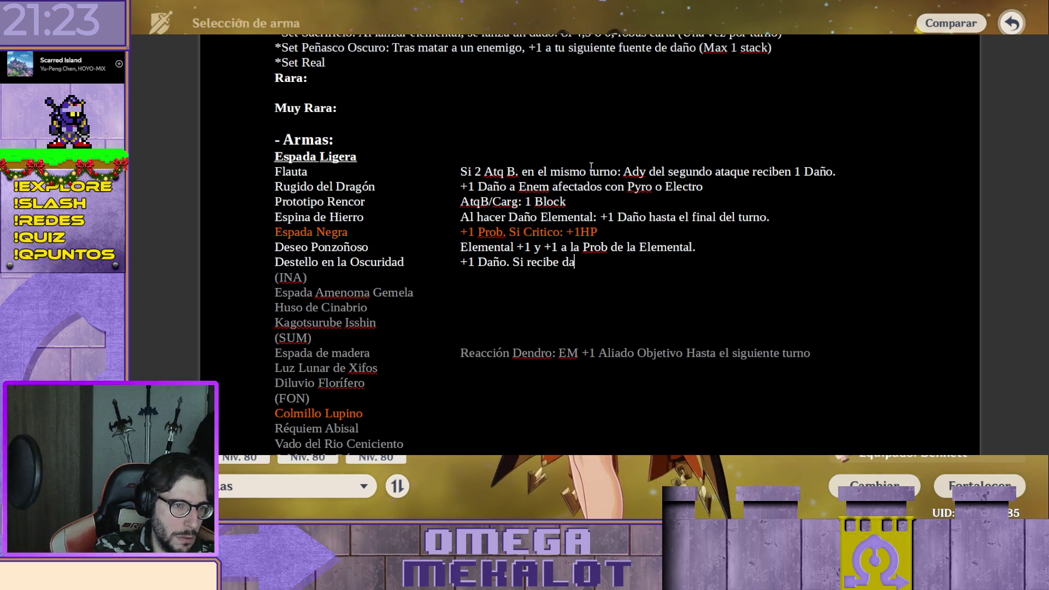
key("BackSpace")
key("BackSpace")
key("BackSpace")
type("se ")
type("be")
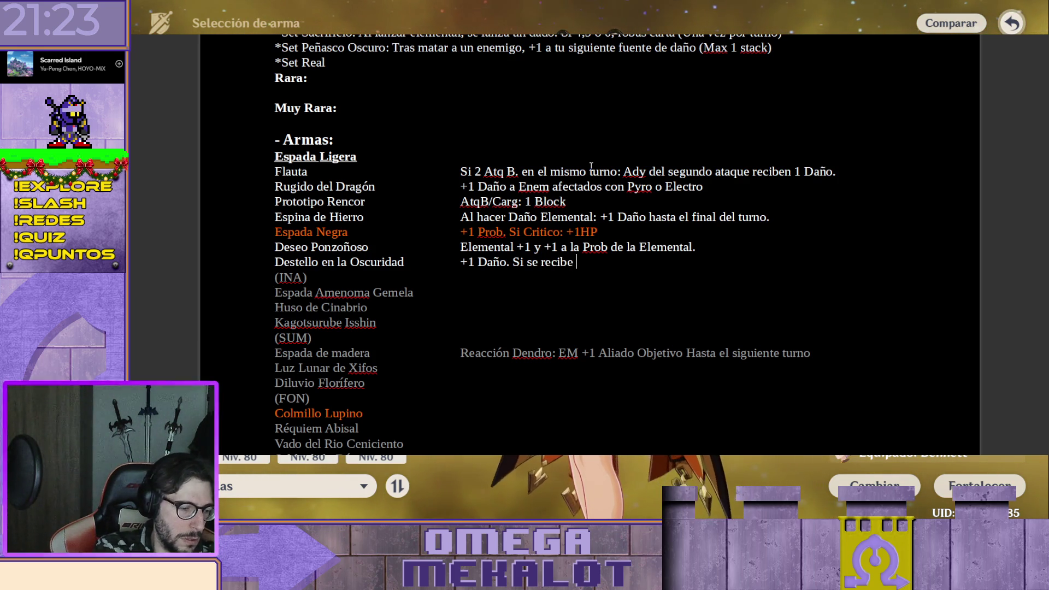
type(" daño se")
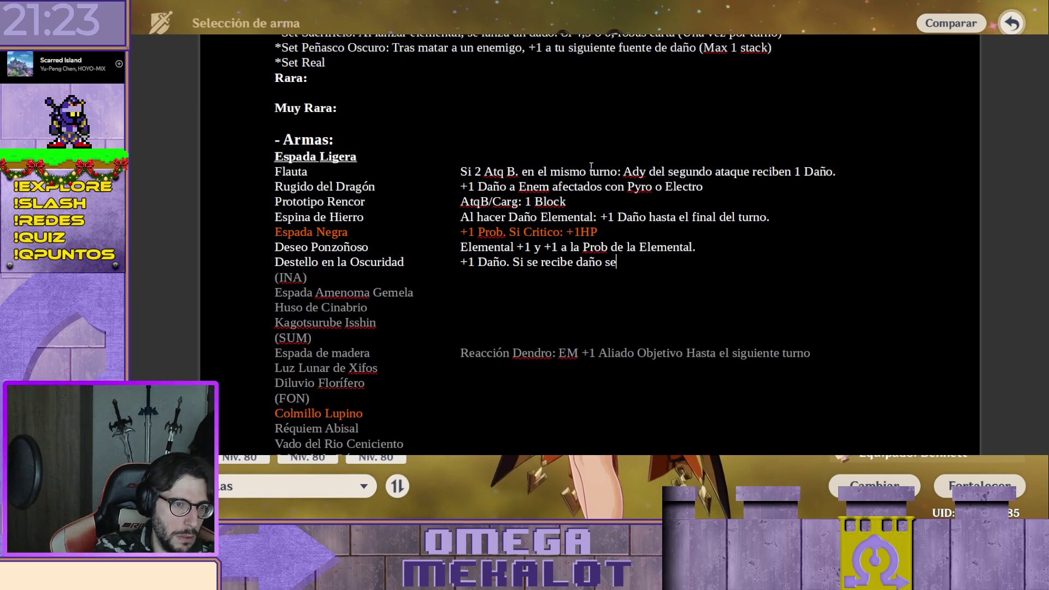
type(" pue")
type("ierde ")
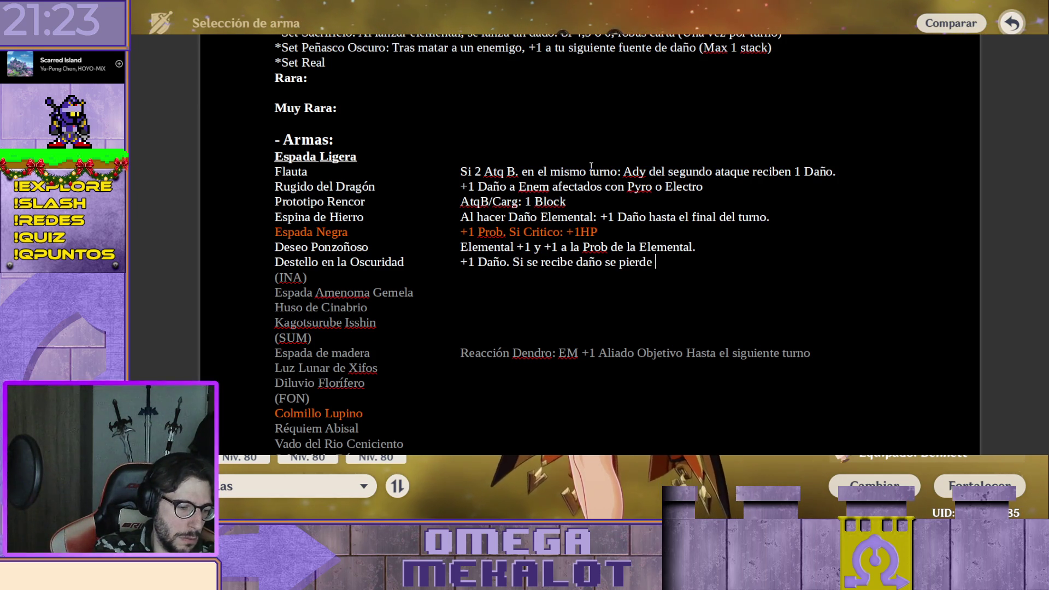
type("el efecto ")
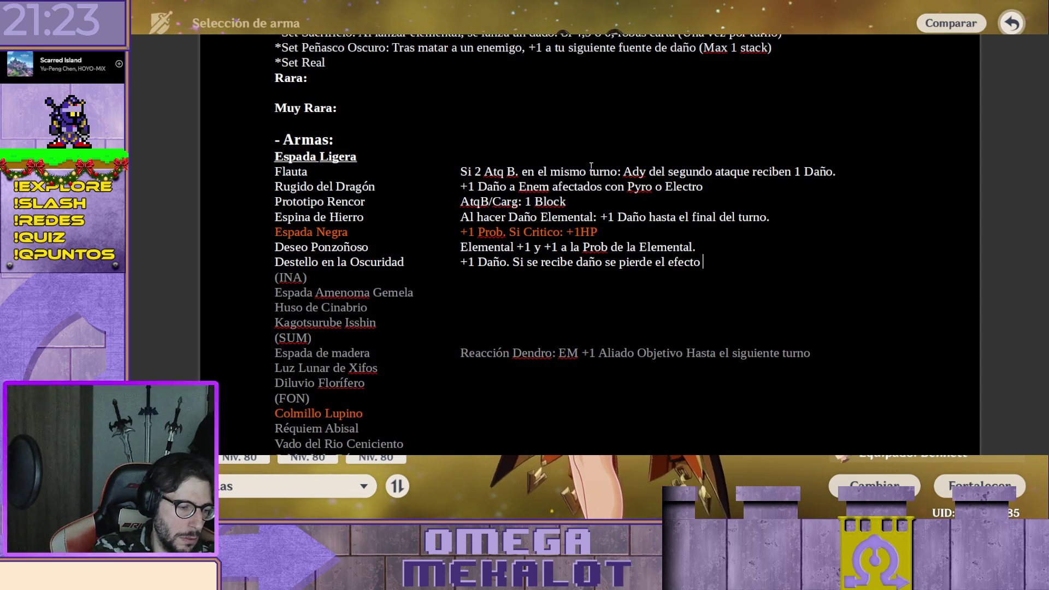
type("hasta el")
type(" pro")
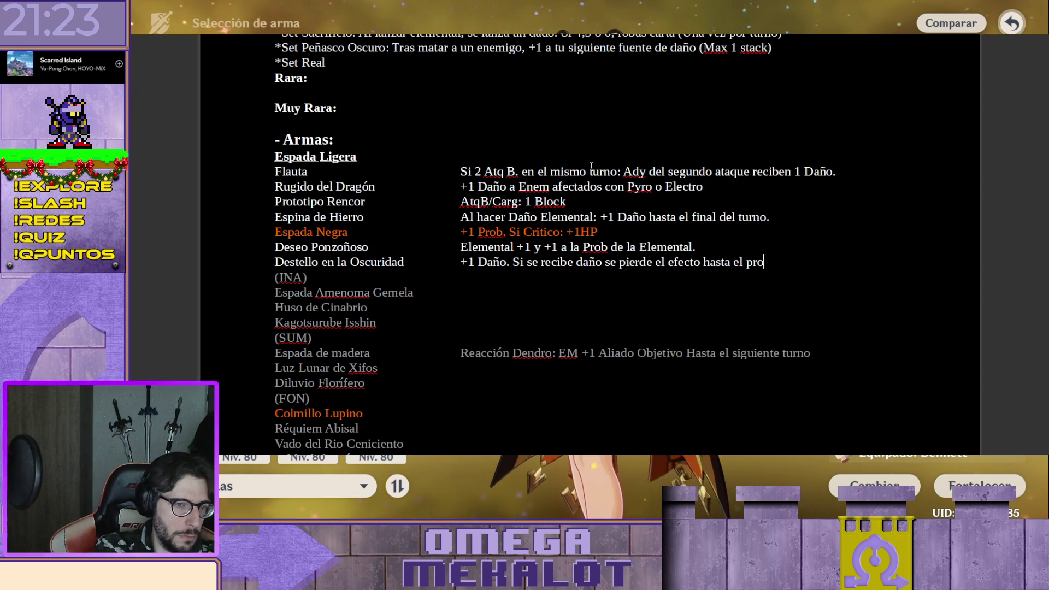
key("BackSpace")
type("óximo combate.")
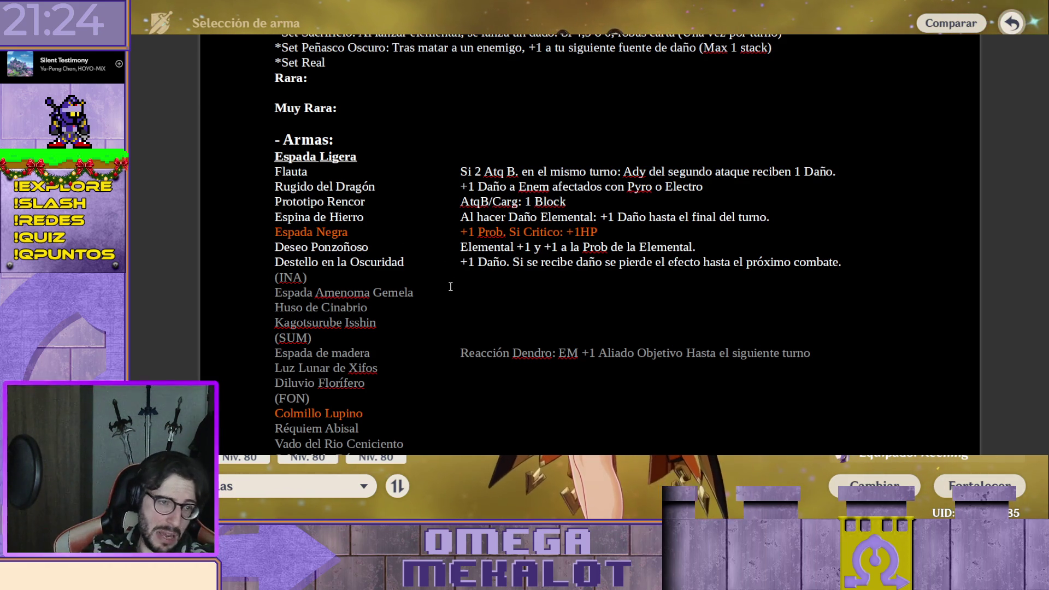
scroll(491, 266, "down", 3)
scroll(527, 248, "down", 3)
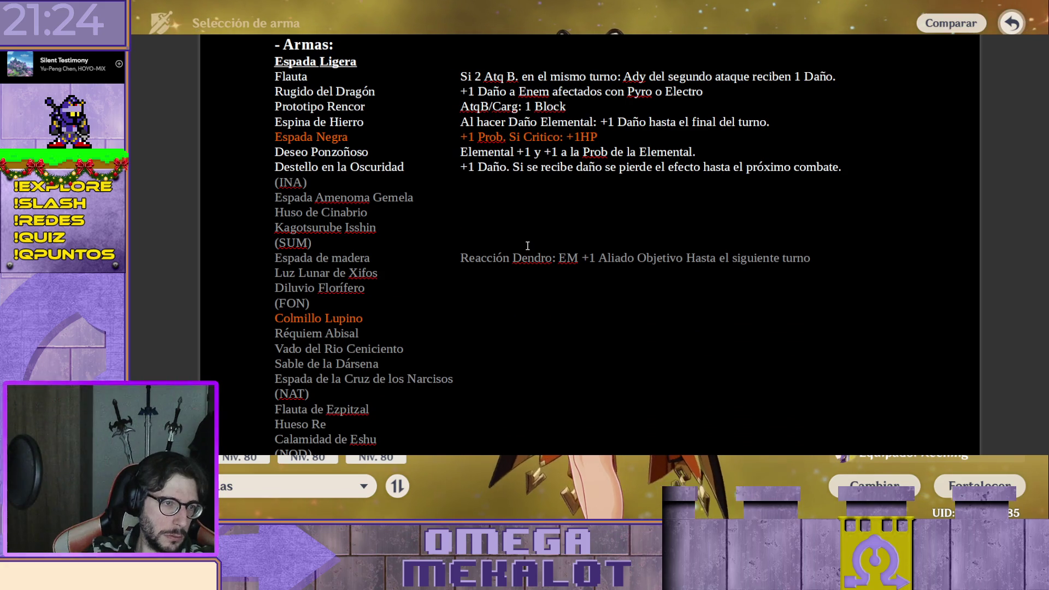
scroll(527, 248, "down", 2)
scroll(527, 249, "down", 8)
scroll(529, 245, "down", 5)
scroll(530, 245, "down", 3)
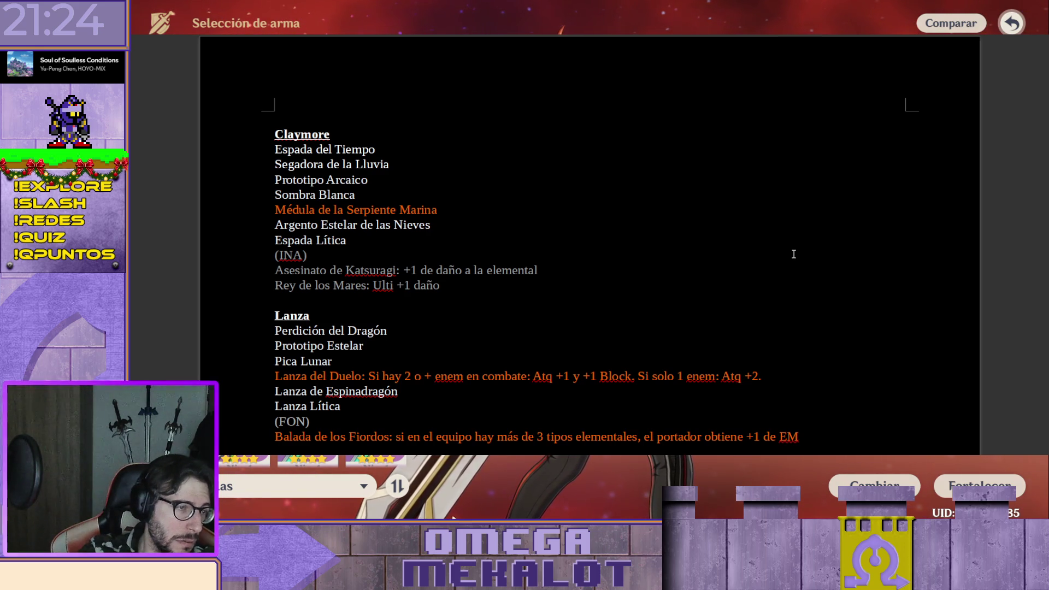
Add "Al recibir daño: +3 Block" beside Espada del Tiempo and move to Segadora de la Lluvia
key("Tab")
key("Tab")
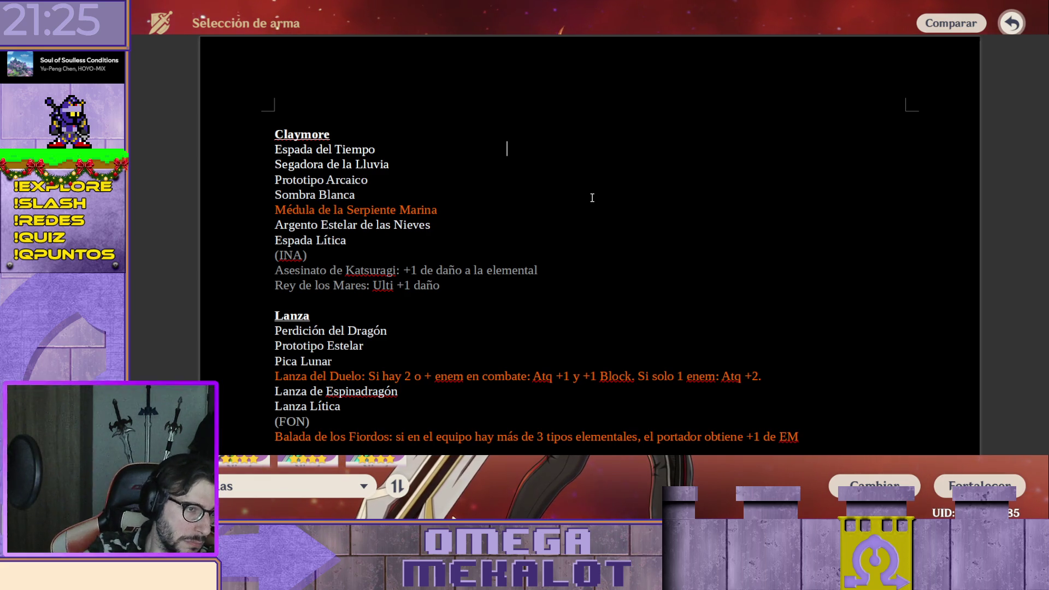
scroll(592, 198, "up", 2)
scroll(619, 196, "up", 3)
scroll(635, 196, "down", 2)
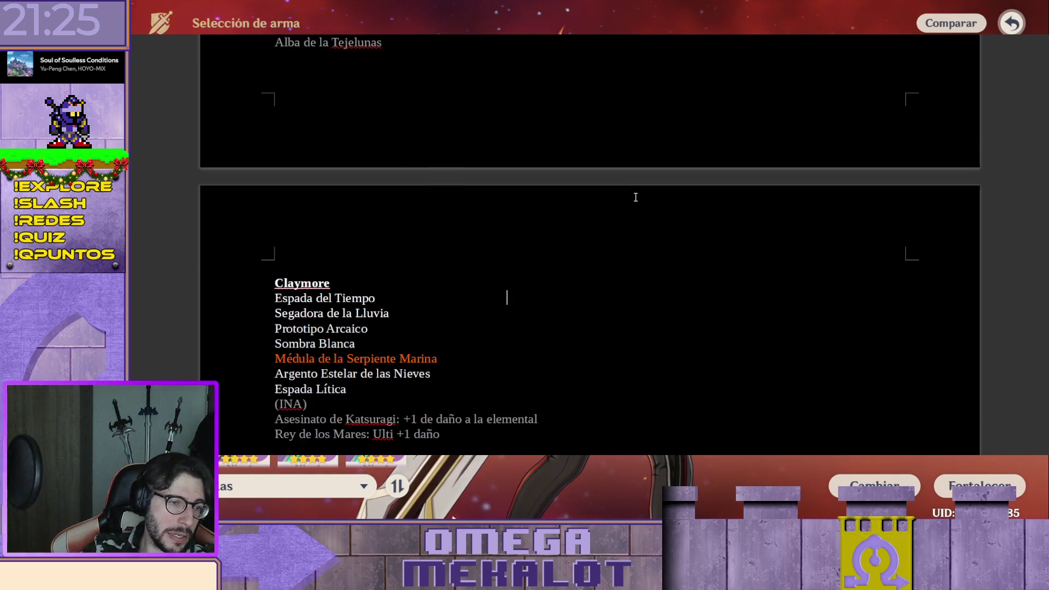
scroll(636, 195, "down", 1)
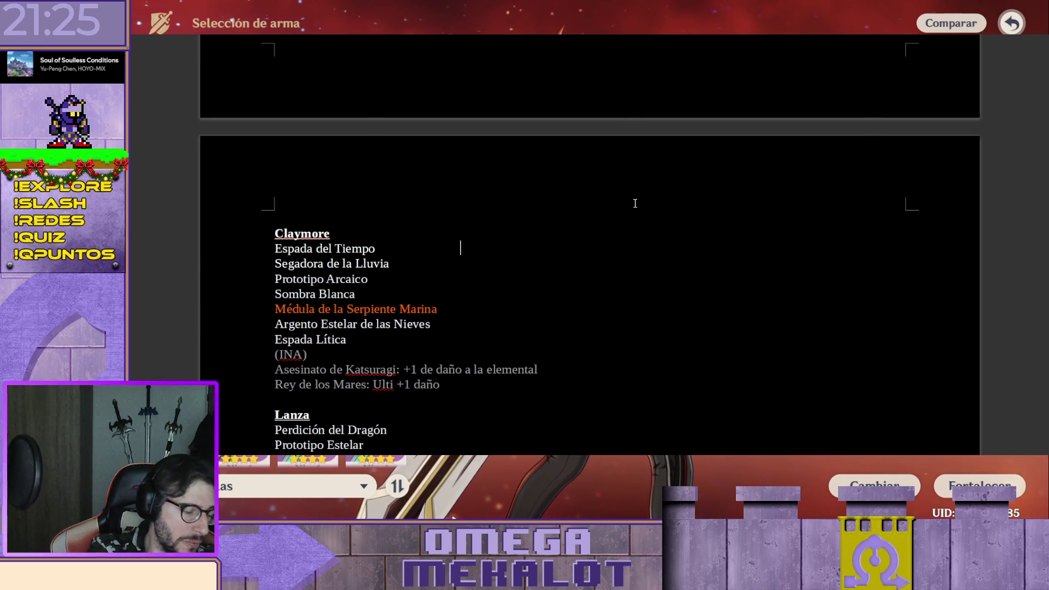
type("Al recibir ")
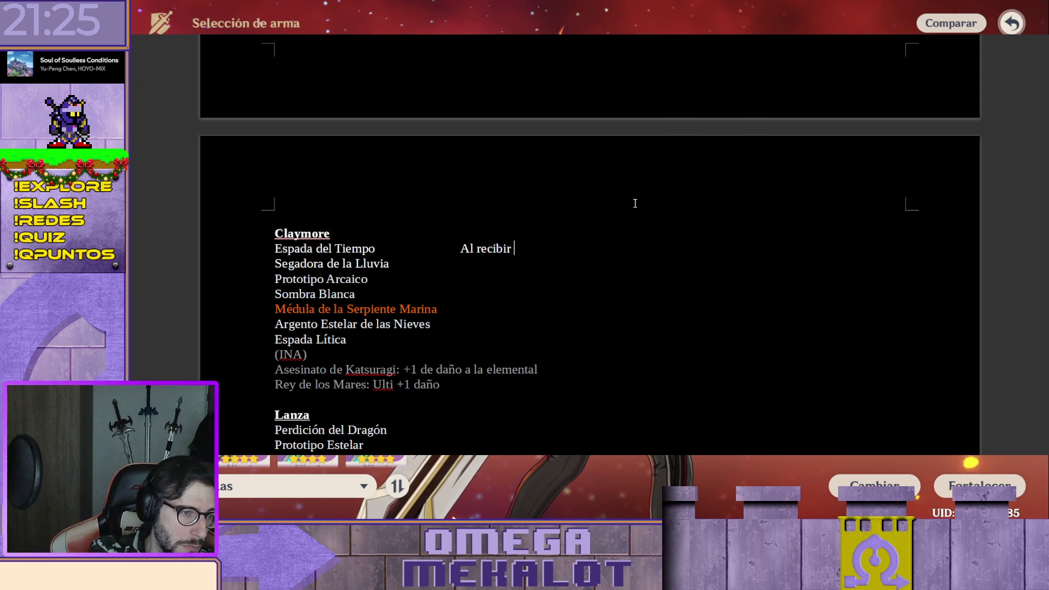
type("daño")
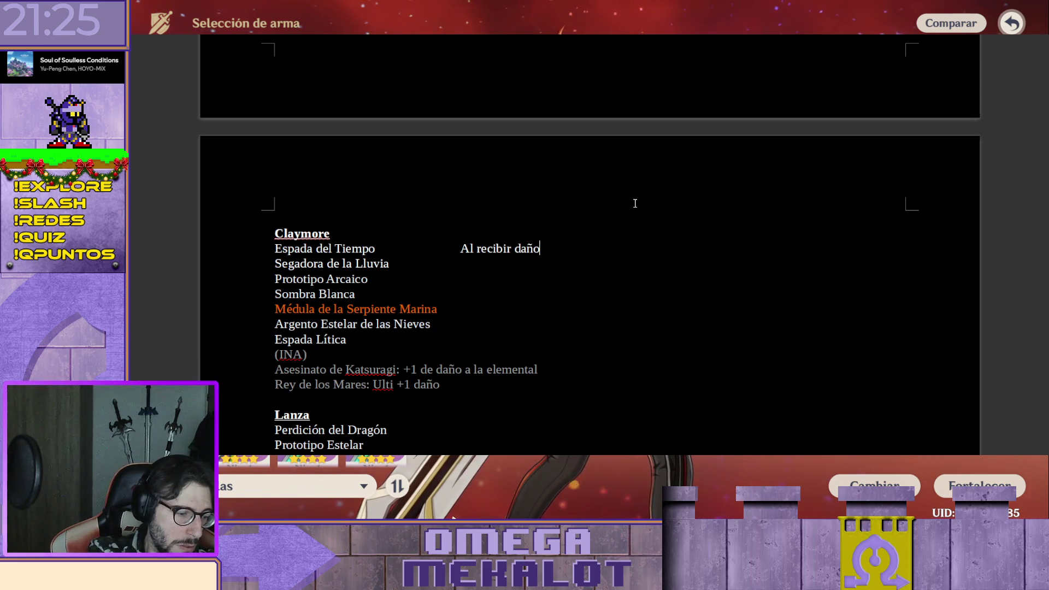
type(": +3 Block")
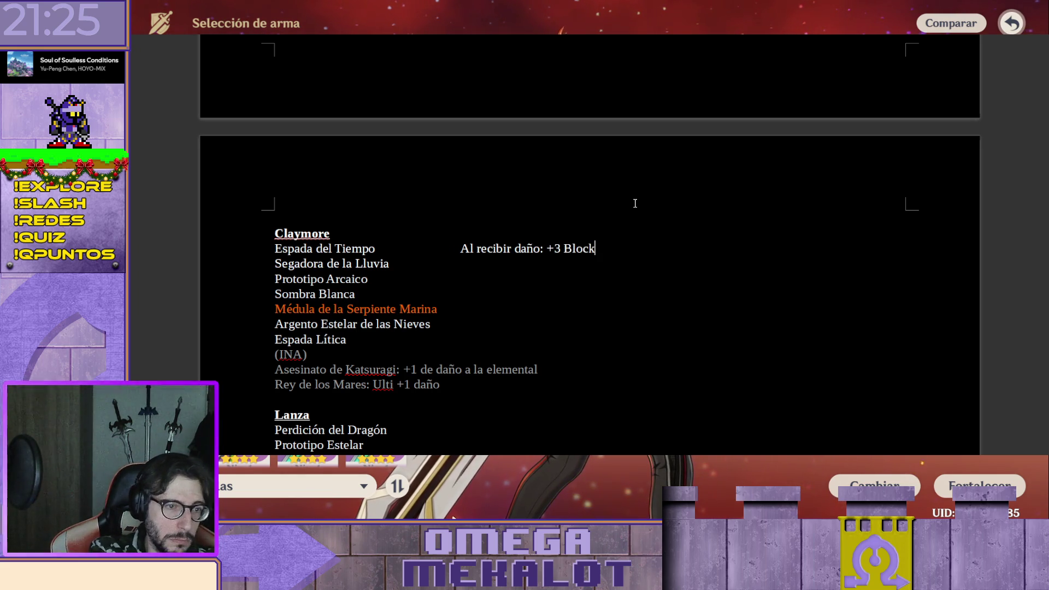
type(".")
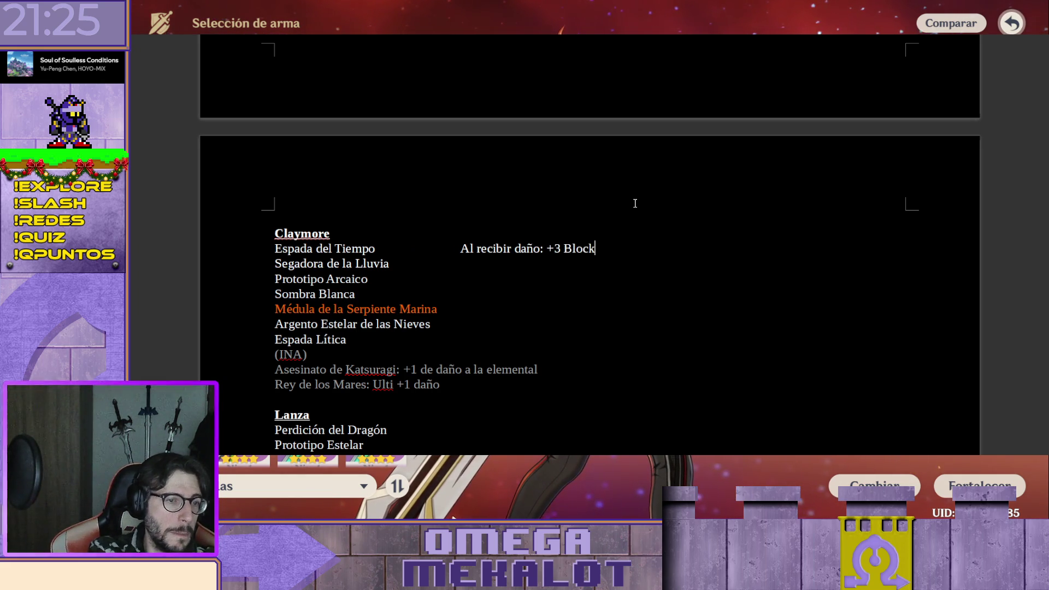
key("Down")
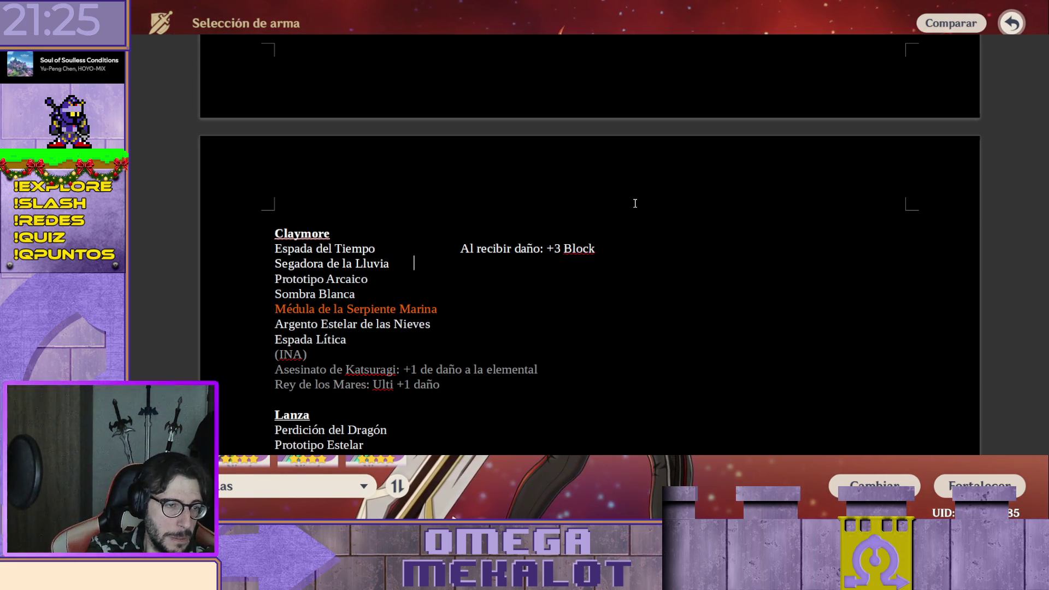
scroll(658, 274, "up", 5)
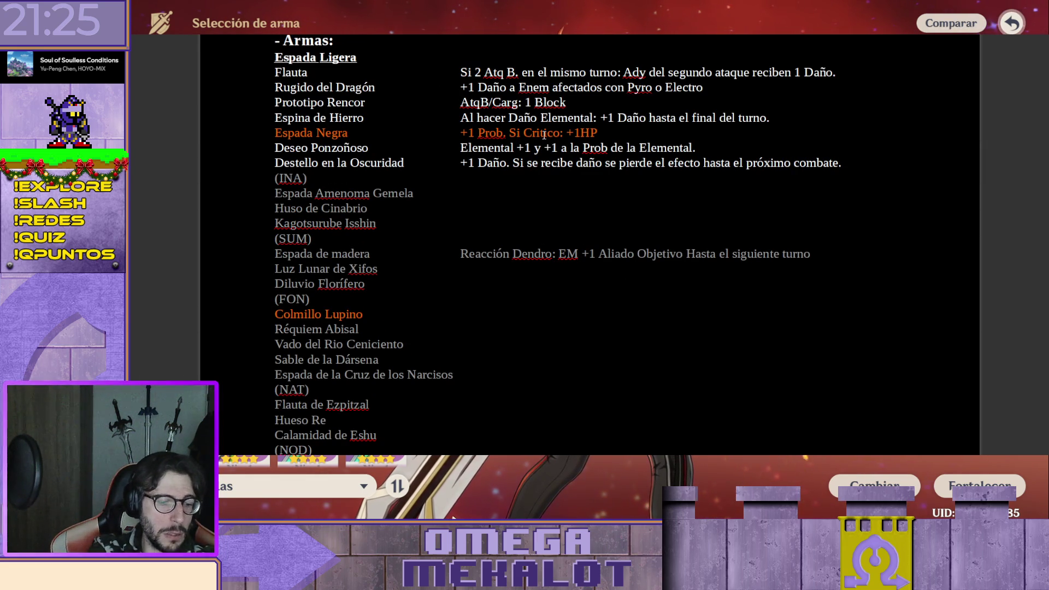
Paste the Rugido del Dragón note beside Segadora de la Lluvia and change Pyro to Hydro
key("shift+End")
key("ctrl+c")
scroll(550, 171, "down", 5)
scroll(537, 220, "down", 3)
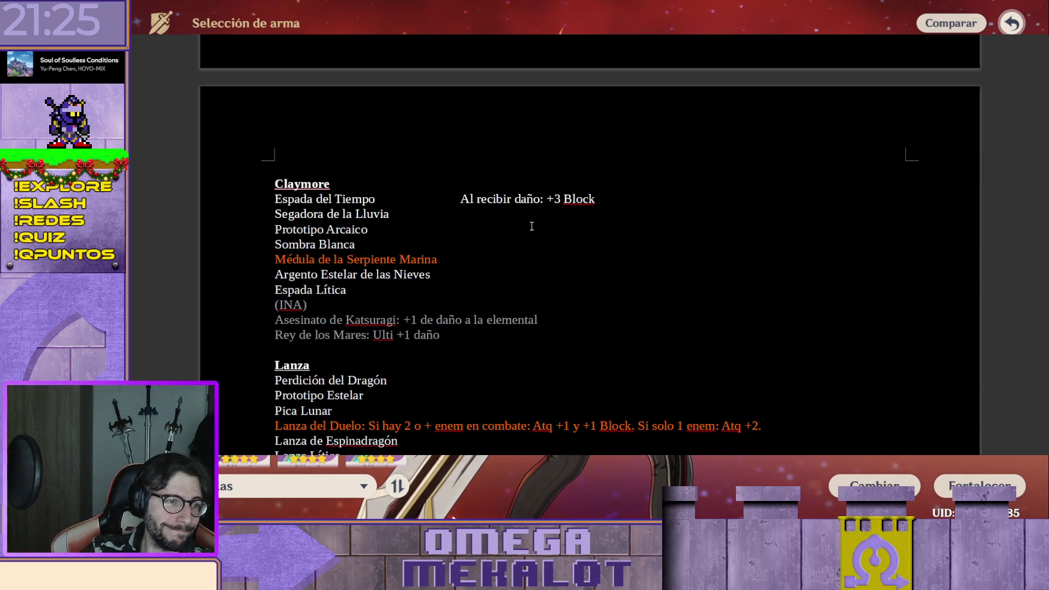
key("ctrl+v")
double_click(639, 214)
type("Hyd")
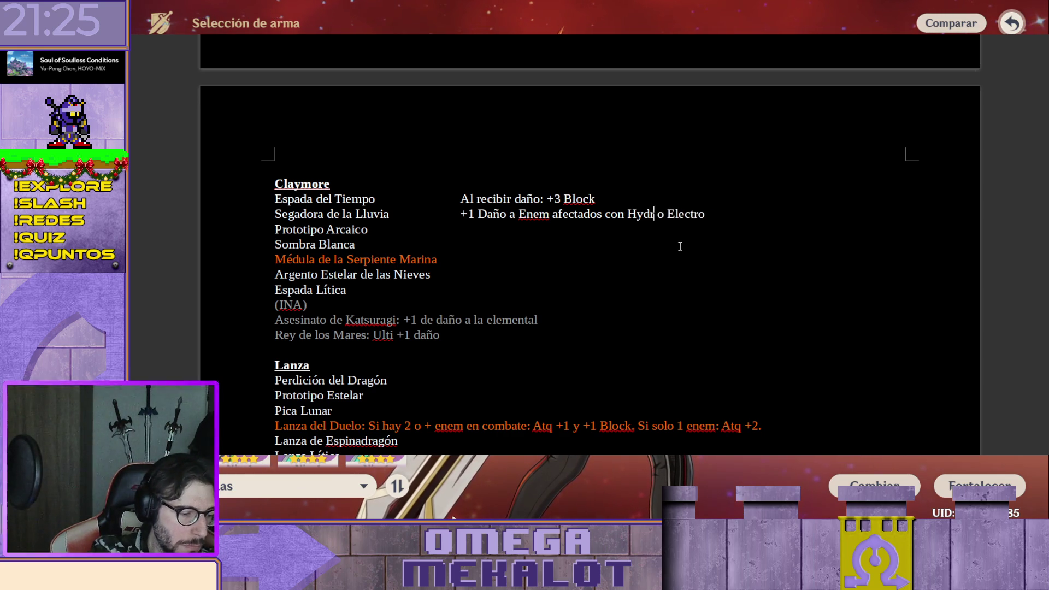
type("ro")
Add empty note columns on the Prototipo Arcaico, Sombra Blanca, Médula and Espada Lítica lines
left_click(489, 229)
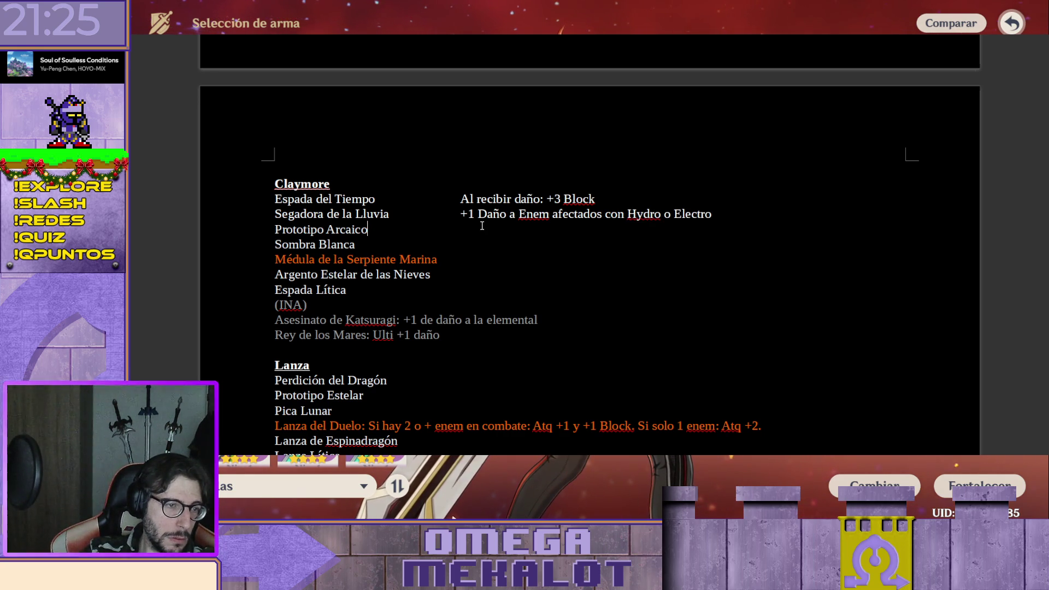
key("Tab")
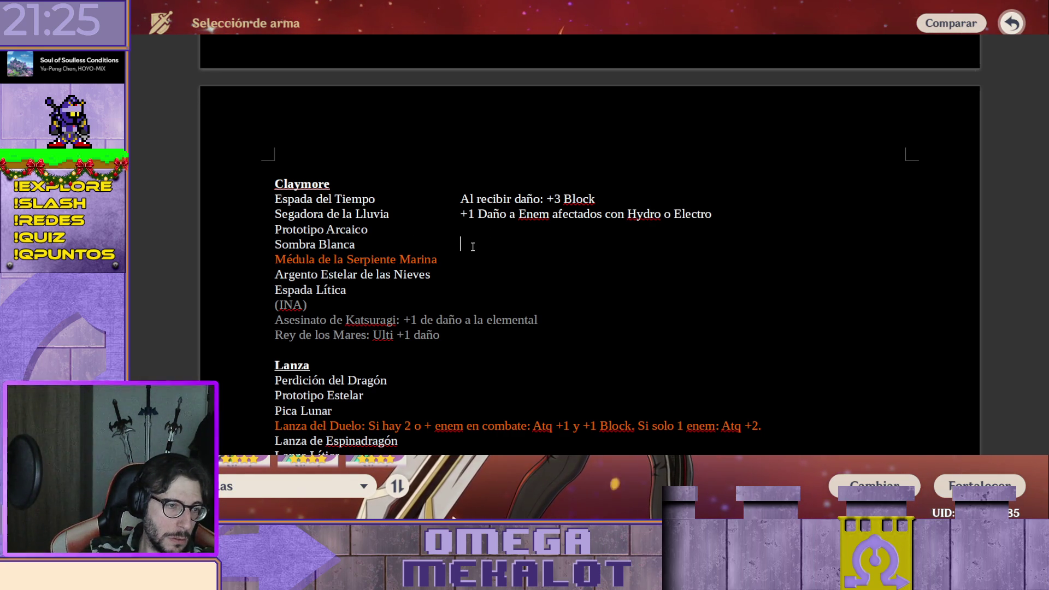
left_click(482, 257)
key("Tab")
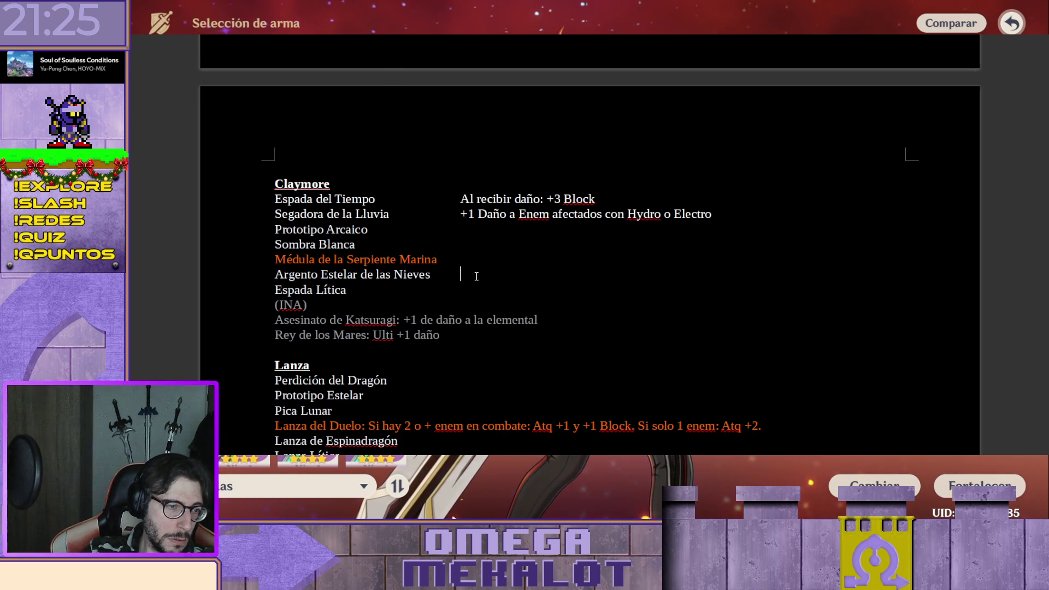
left_click(474, 286)
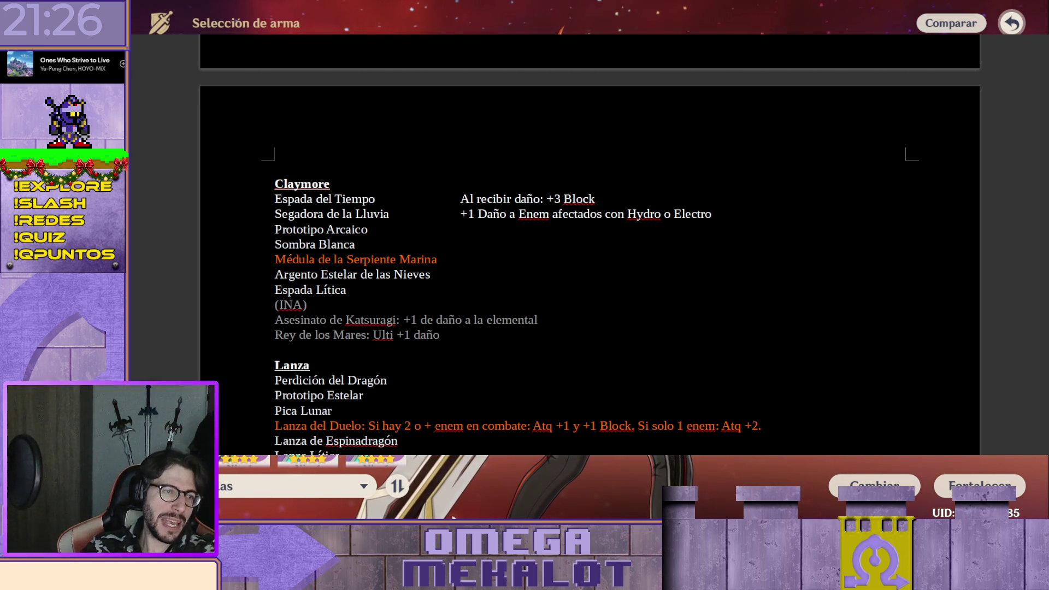
scroll(599, 237, "down", 5)
Copy the Flauta two-basic-attacks note and paste it beside Prototipo Arcaico
left_click_drag(574, 205, 554, 197)
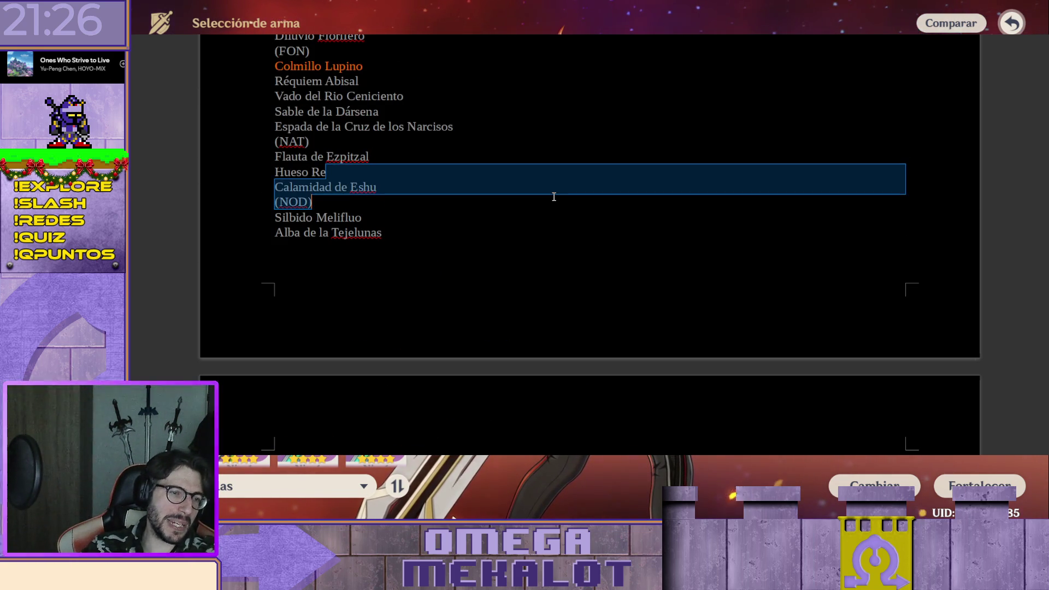
scroll(553, 197, "up", 10)
scroll(450, 178, "up", 1)
scroll(449, 180, "up", 1)
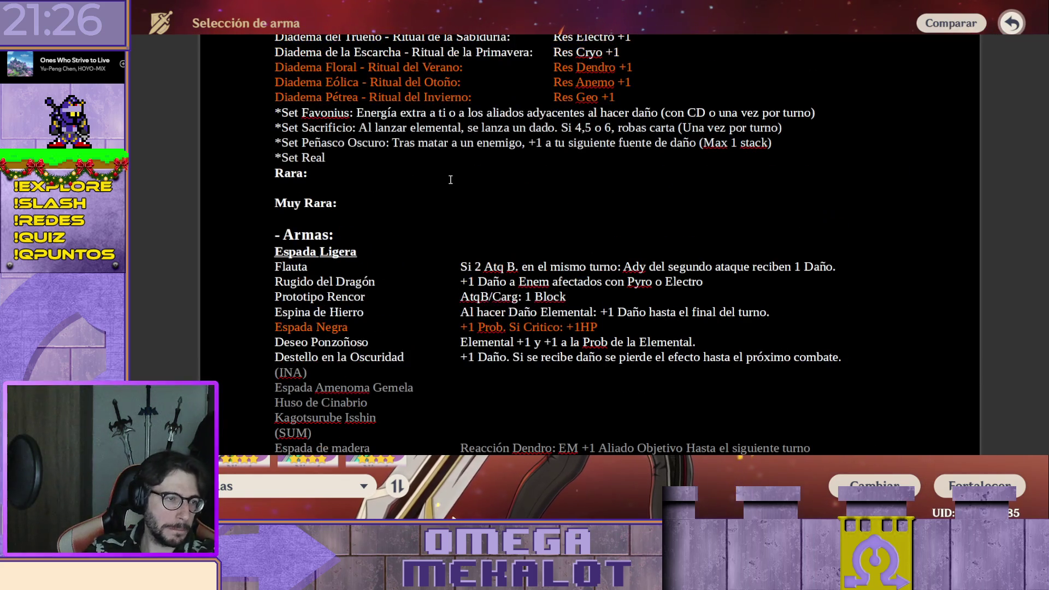
triple_click(477, 273)
key("ctrl+c")
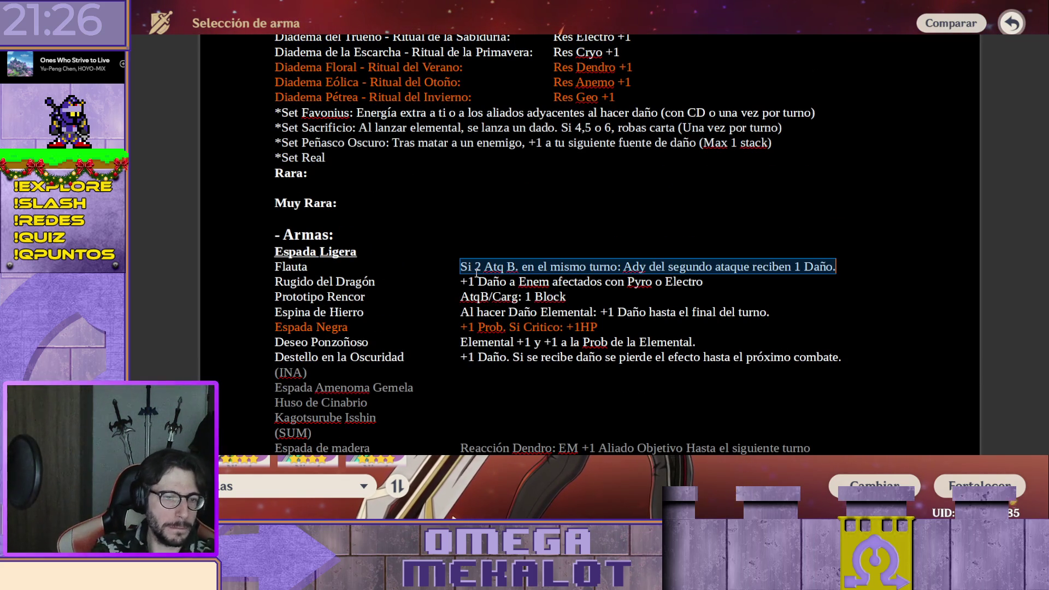
scroll(481, 280, "down", 5)
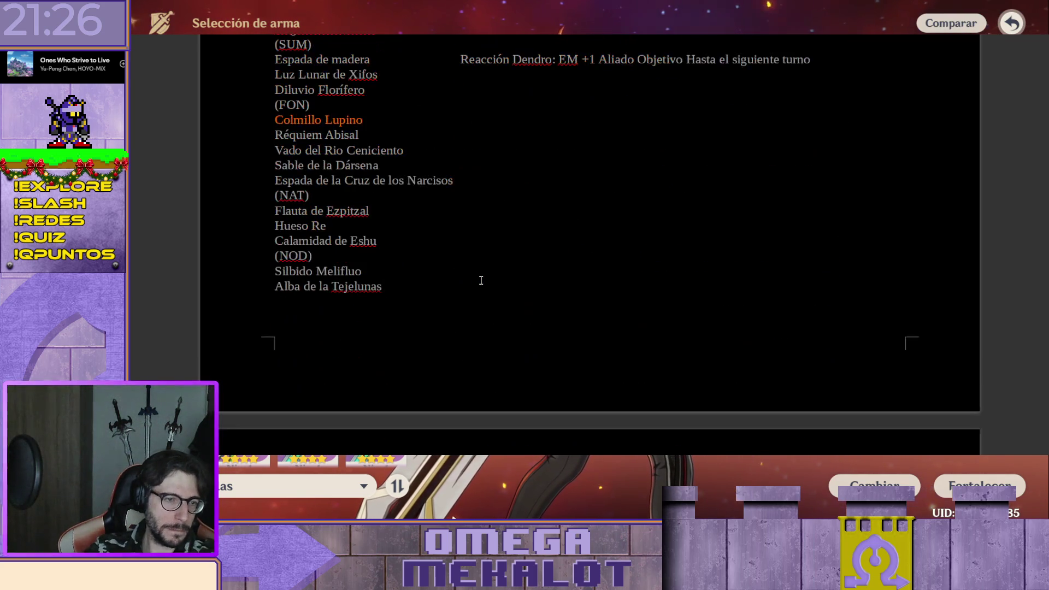
scroll(482, 280, "up", 3)
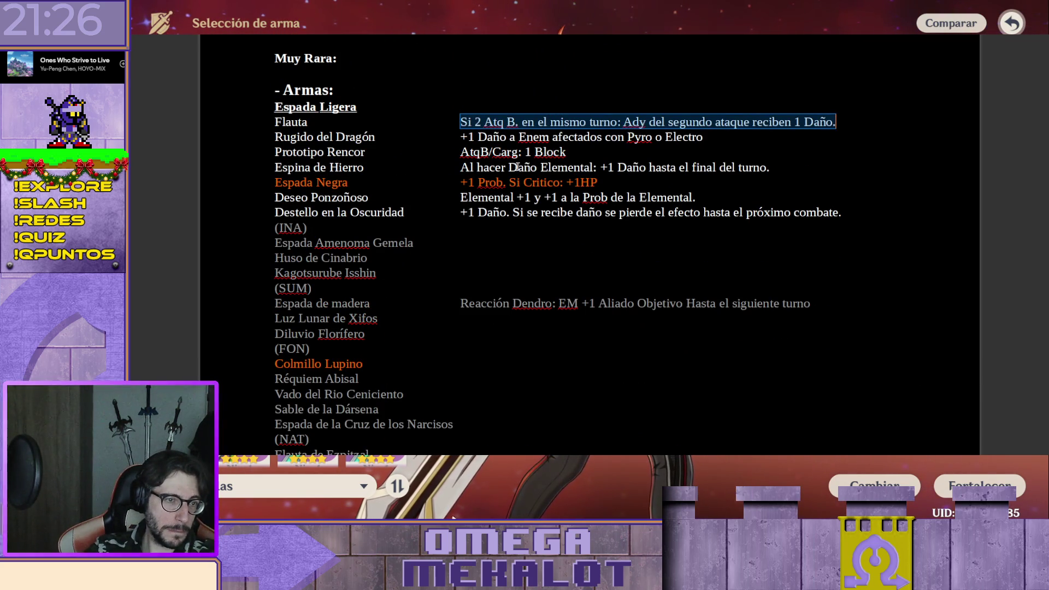
scroll(510, 158, "down", 2)
scroll(500, 213, "down", 4)
scroll(493, 274, "down", 2)
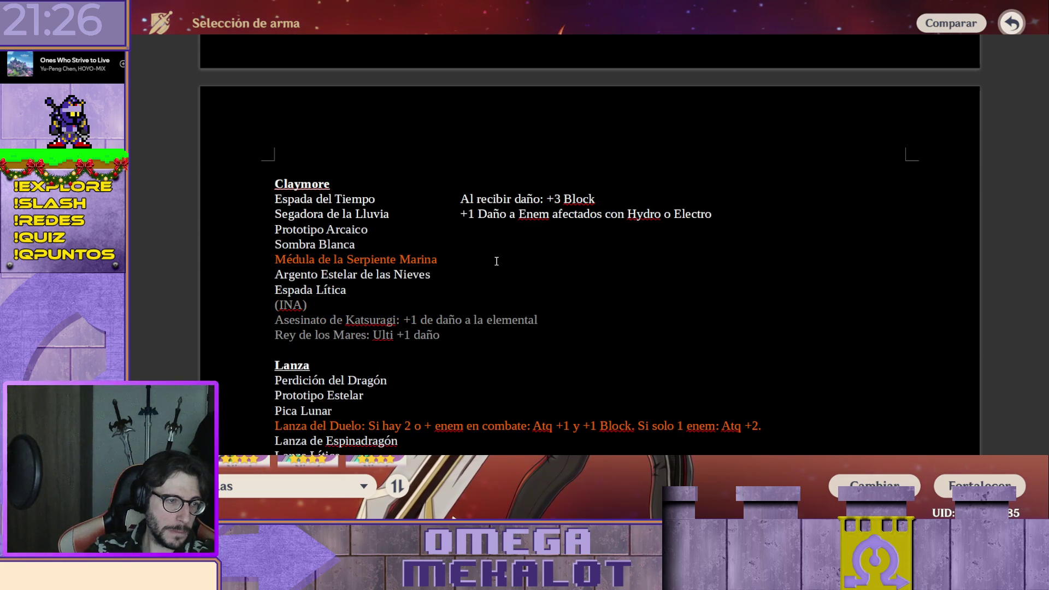
left_click(512, 226)
key("ctrl+v")
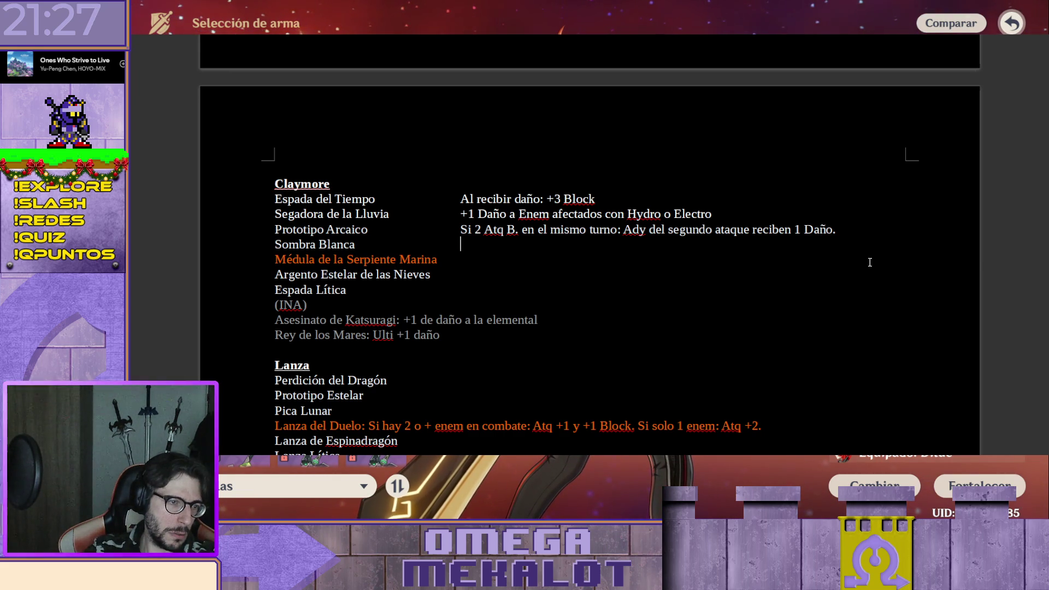
scroll(590, 271, "down", 10)
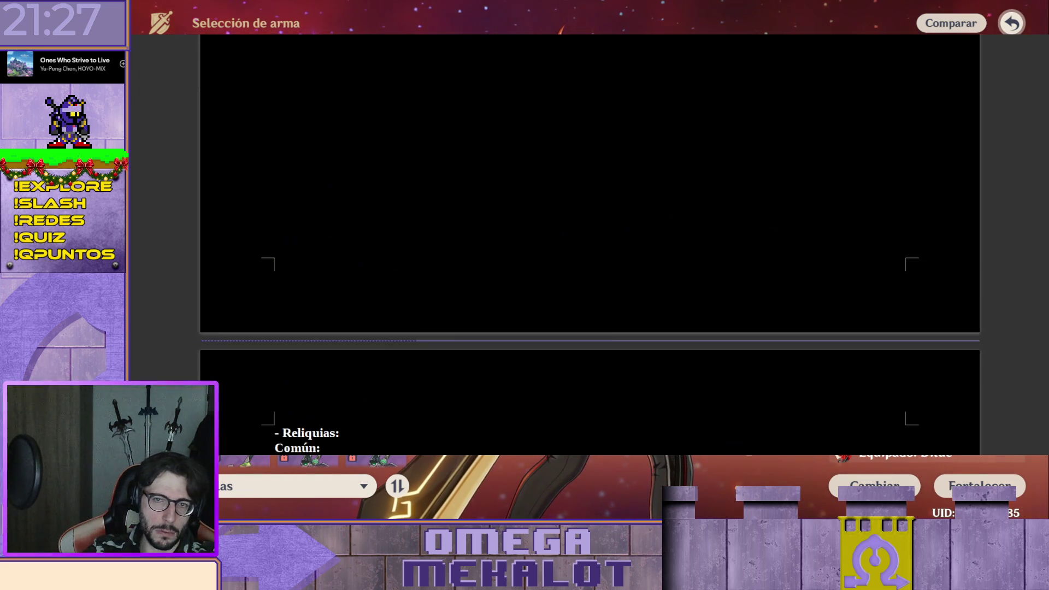
scroll(590, 271, "down", 5)
scroll(589, 271, "up", 10)
scroll(590, 270, "up", 5)
scroll(542, 264, "down", 3)
scroll(542, 262, "up", 5)
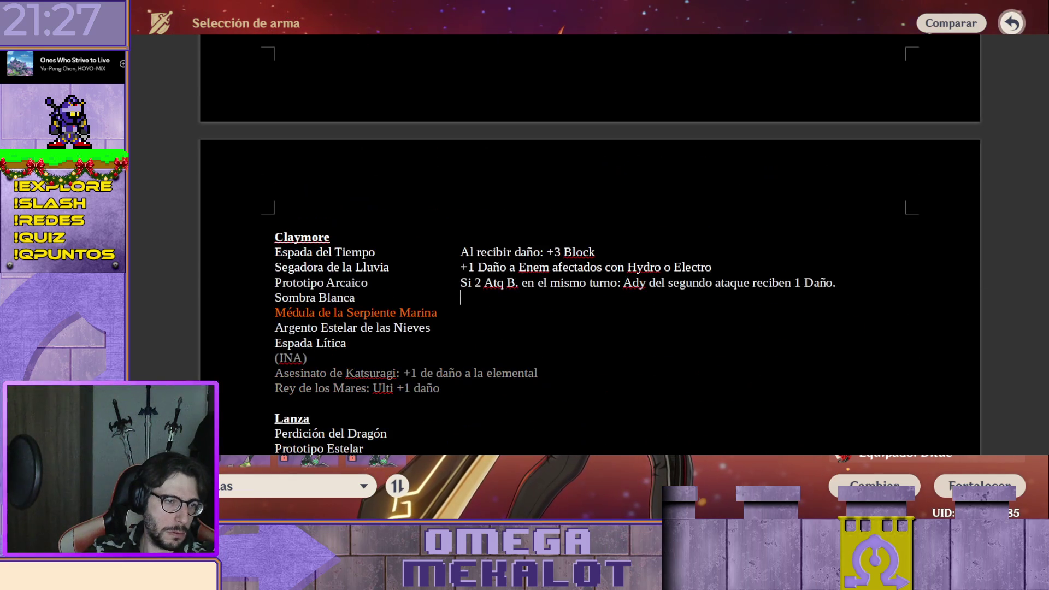
scroll(542, 263, "down", 1)
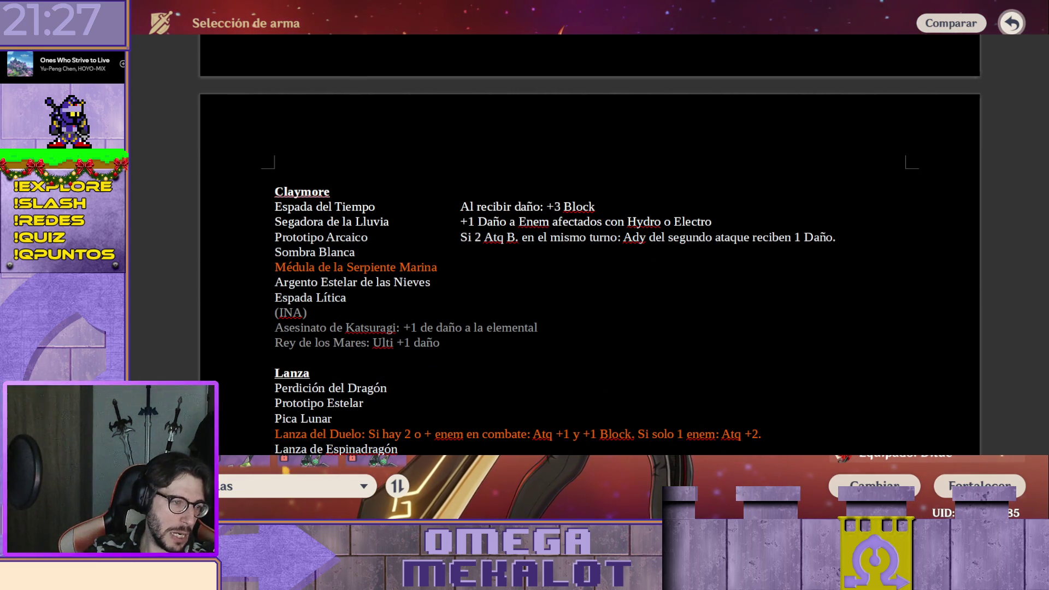
scroll(528, 288, "up", 3)
scroll(529, 287, "up", 6)
scroll(528, 287, "up", 2)
scroll(529, 286, "up", 1)
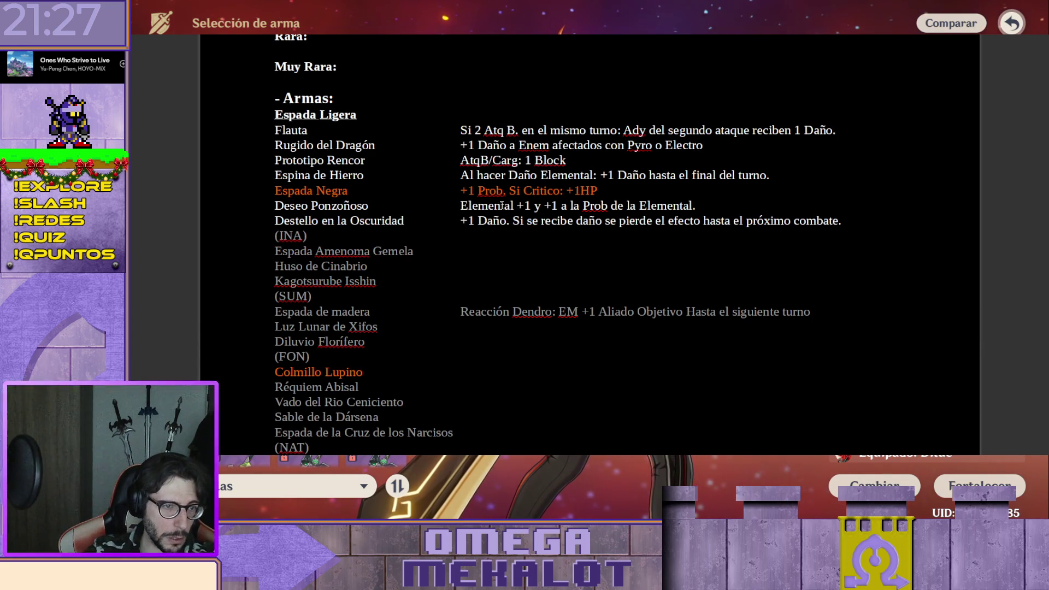
Copy the Prototipo Rencor note "AtqB/Carg: 1 Block" and paste it beside Sombra Blanca
key("shift+End")
key("ctrl+c")
scroll(642, 222, "down", 7)
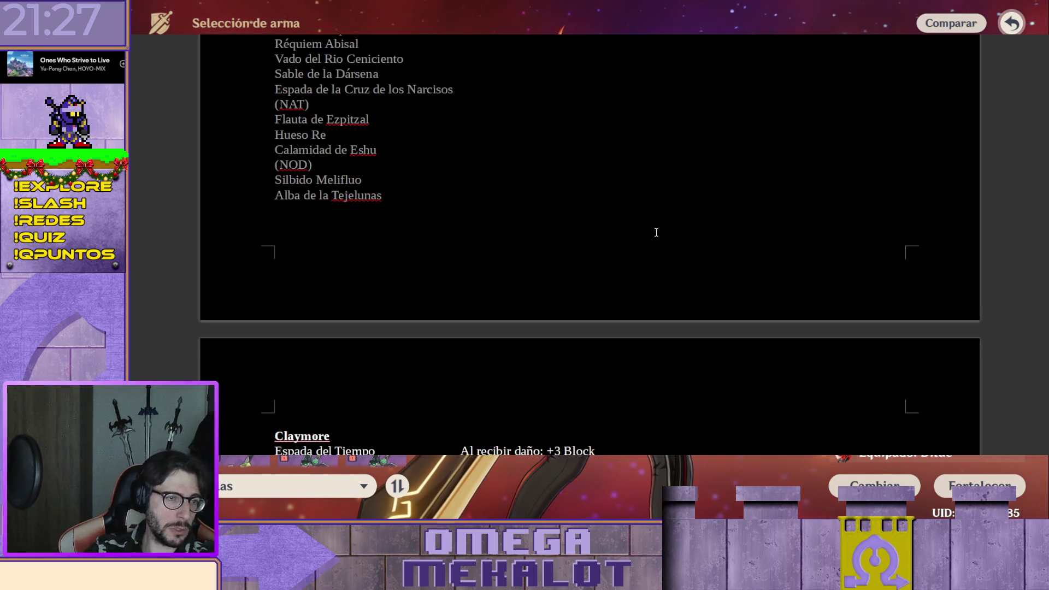
scroll(645, 232, "down", 6)
left_click(533, 205)
key("ctrl+v")
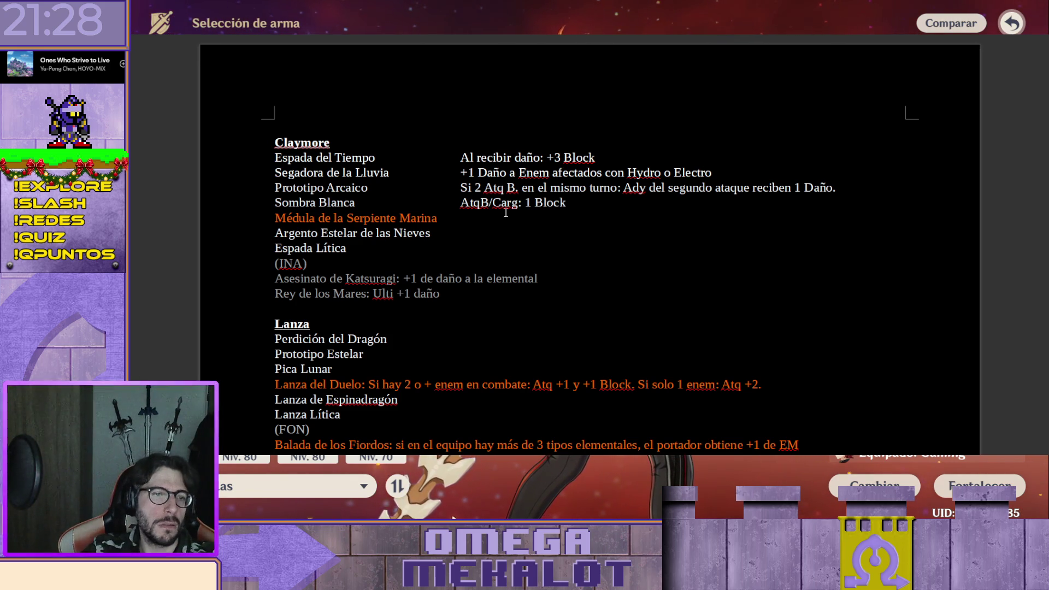
scroll(525, 229, "up", 3)
scroll(535, 235, "up", 2)
scroll(536, 238, "up", 2)
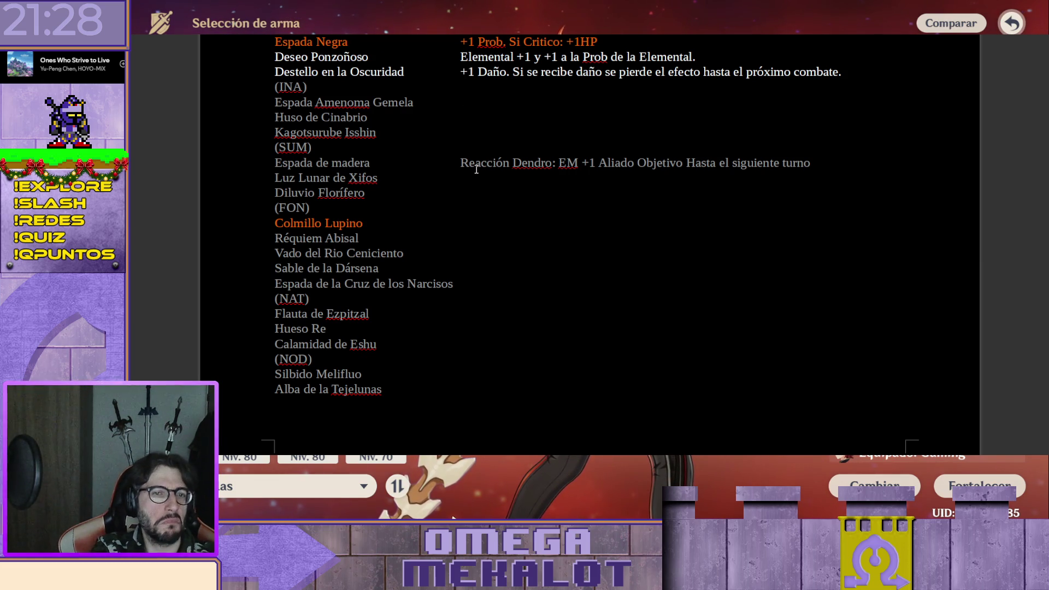
Paste the Destello en la Oscuridad note beside Médula de la Serpiente Marina, undoing an accidental overwrite
key("shift+End")
key("ctrl+c")
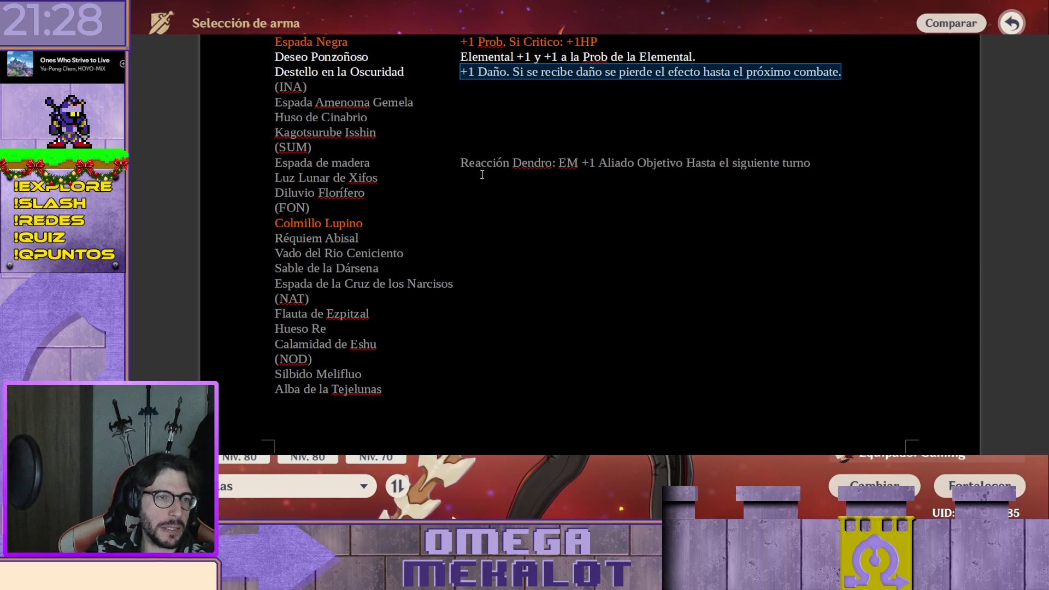
scroll(492, 197, "down", 5)
scroll(509, 219, "down", 3)
left_click(525, 222)
key("ctrl+v")
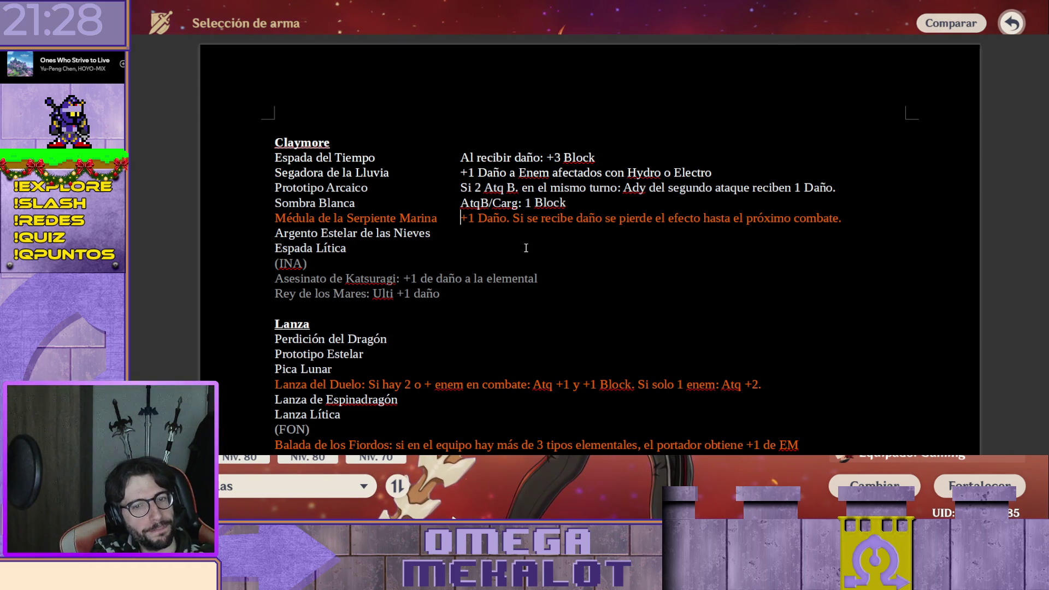
key("shift+End")
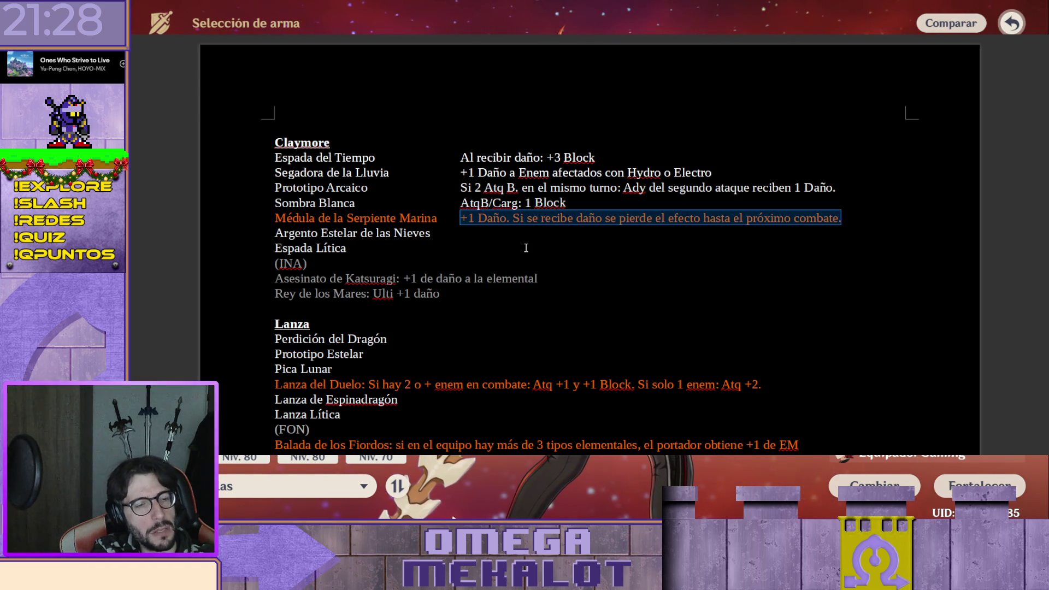
type("+")
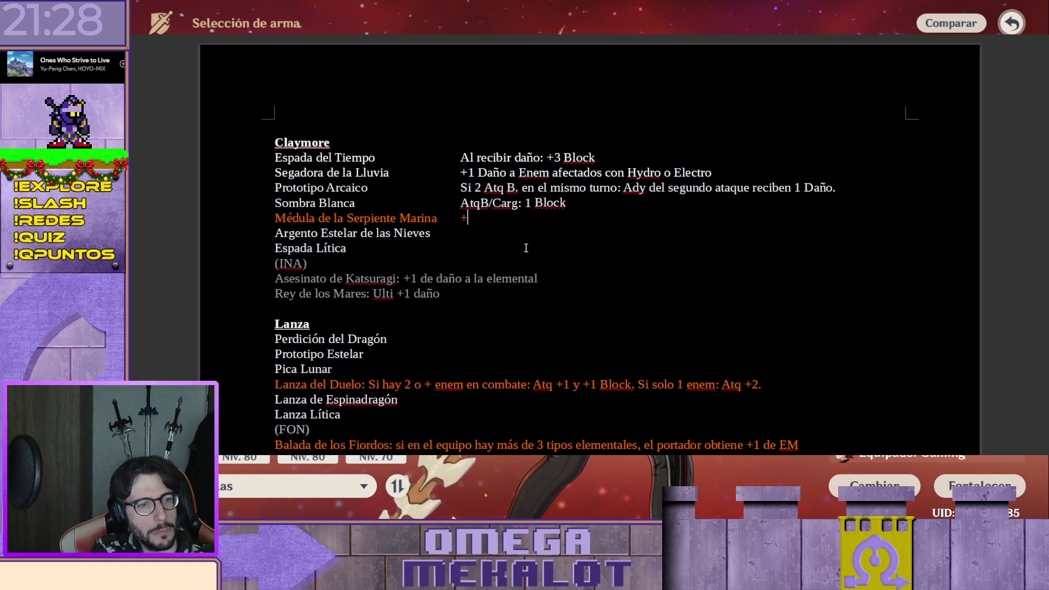
type("1")
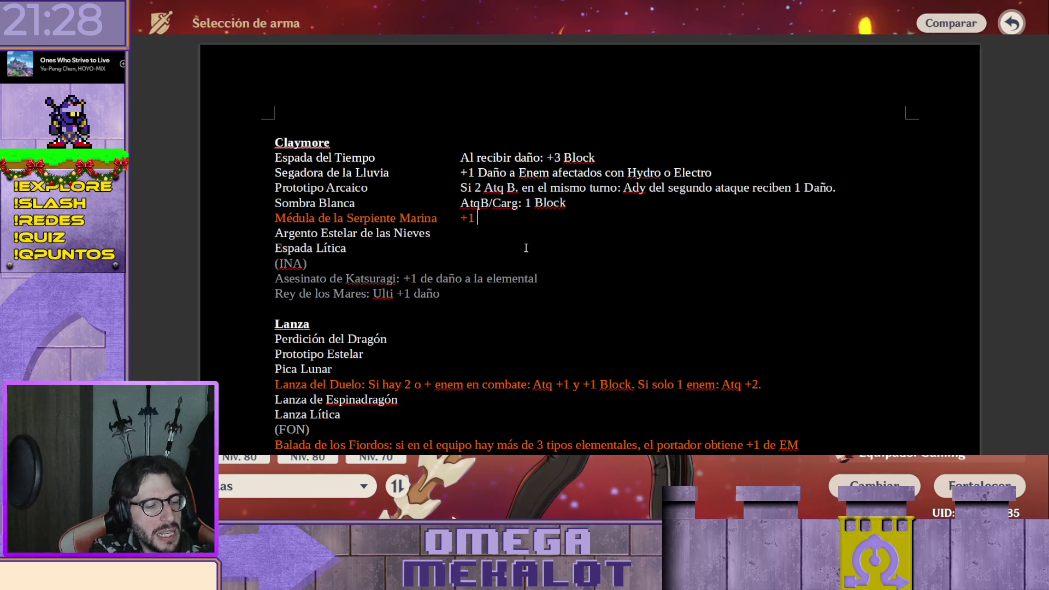
key("ctrl+z")
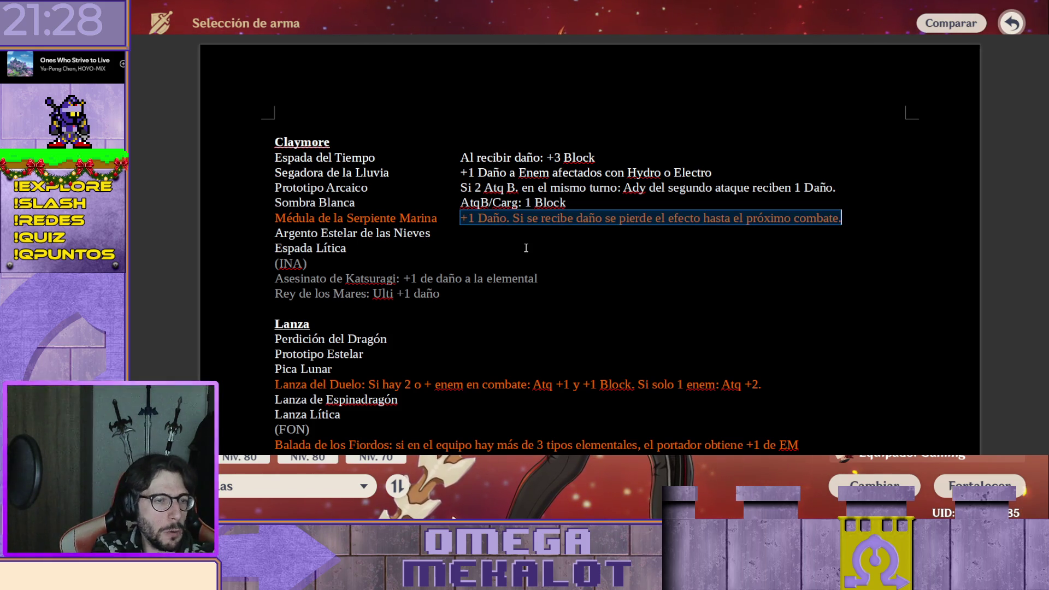
key("End")
Replace "Daño" with "Prob" so the Médula note starts "+1 Prob."
key("Right")
key("Right")
key("Right")
key("Right")
key("Right")
key("Right")
key("shift+Right")
key("shift+Right")
key("shift+Right")
key("shift+Right")
type("prob")
key("BackSpace")
type("P")
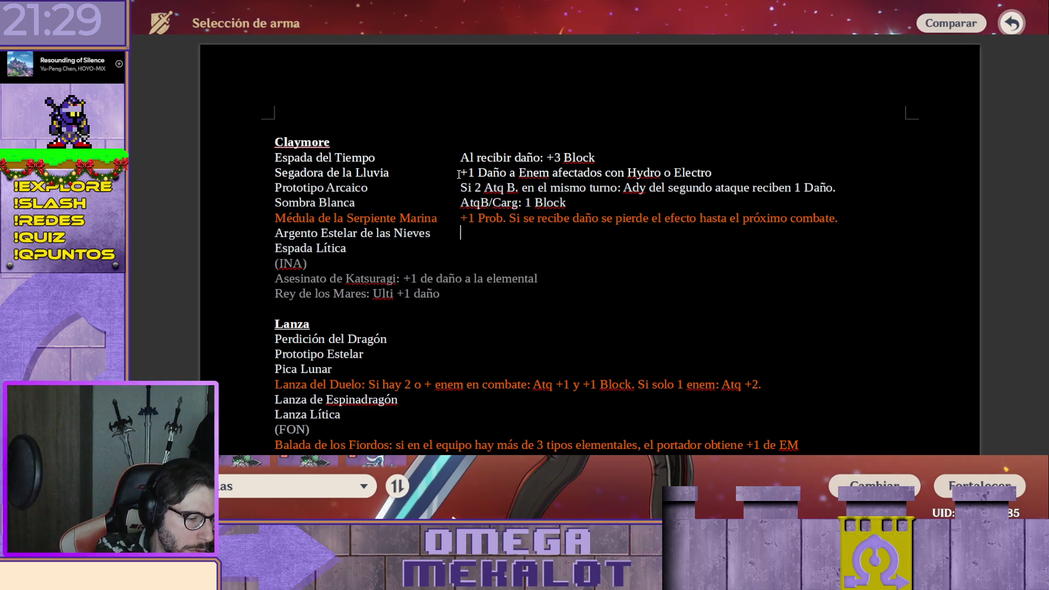
type("Dañ")
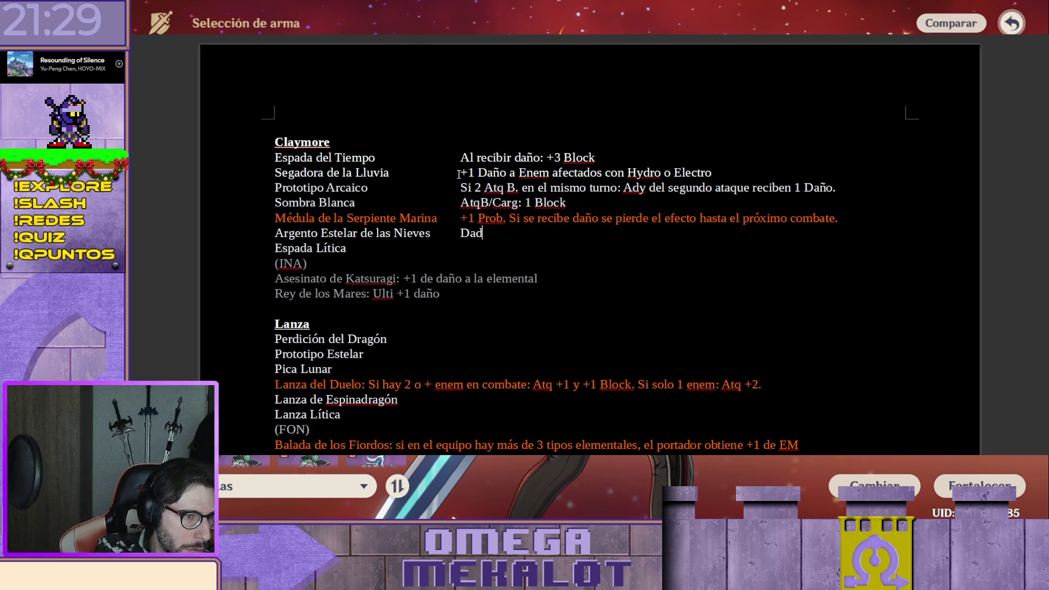
Write Argento Estelar de las Nieves' note "Al Atq b/Carg: Tira dado. Sí 5/6 1 Daño a Adys.", fixing typos
key("BackSpace")
key("BackSpace")
key("BackSpace")
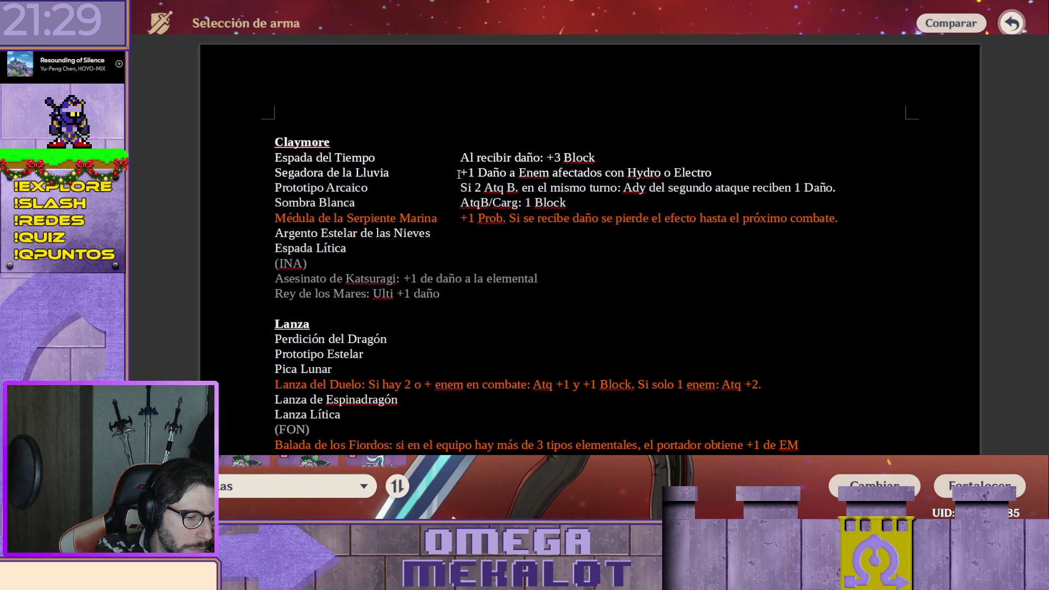
type("Atq")
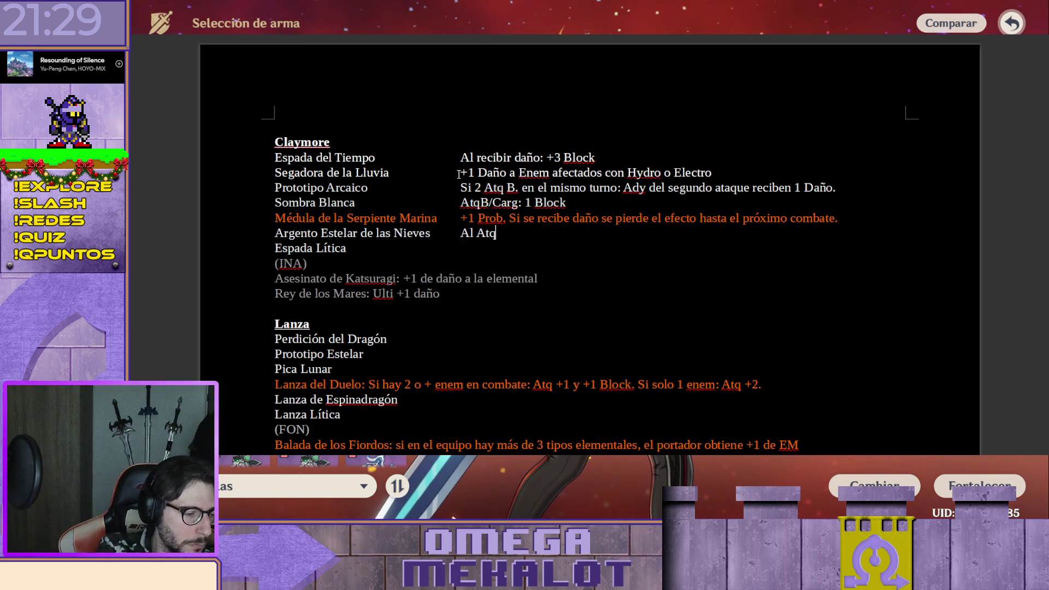
type(" b/Carg")
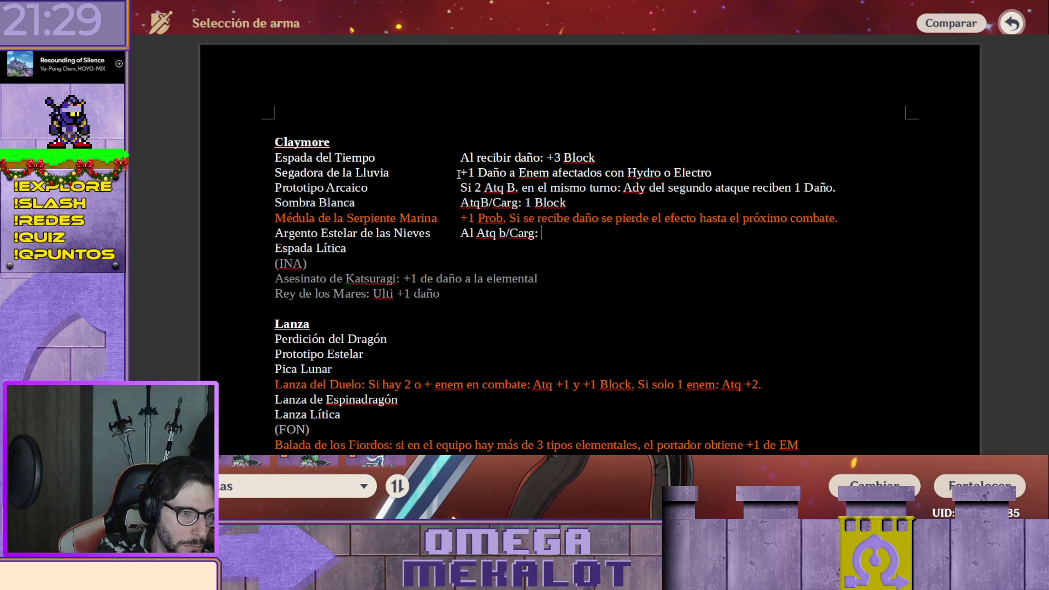
type(": Tira dado.")
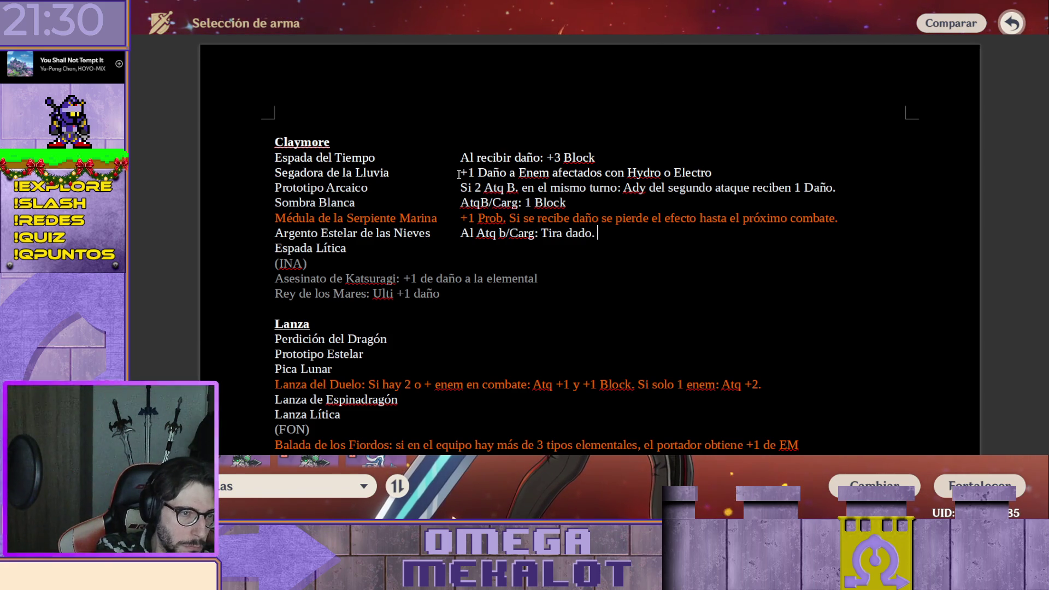
type("Sí ")
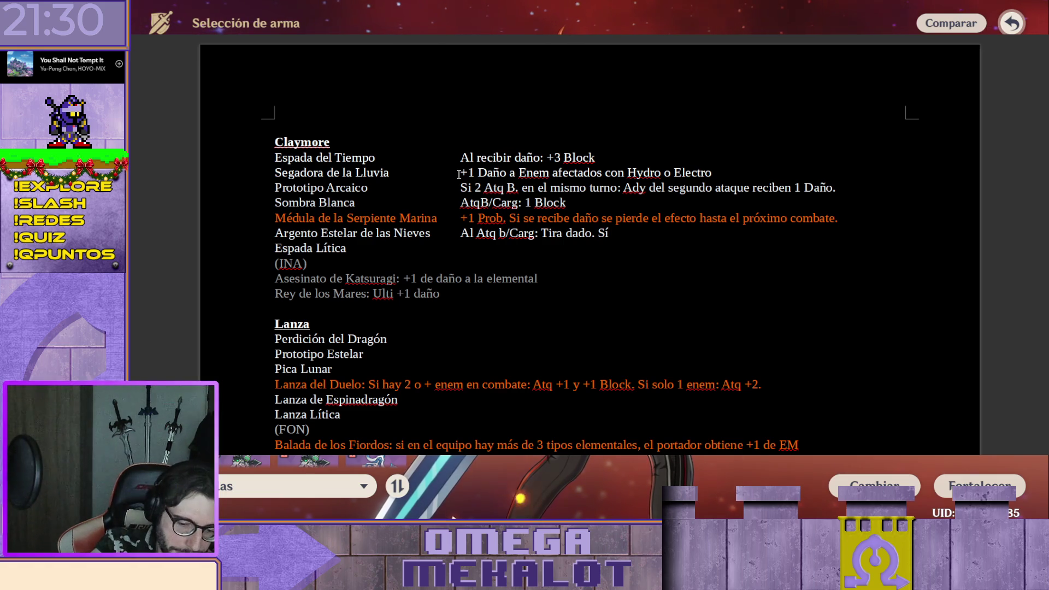
type("5/6")
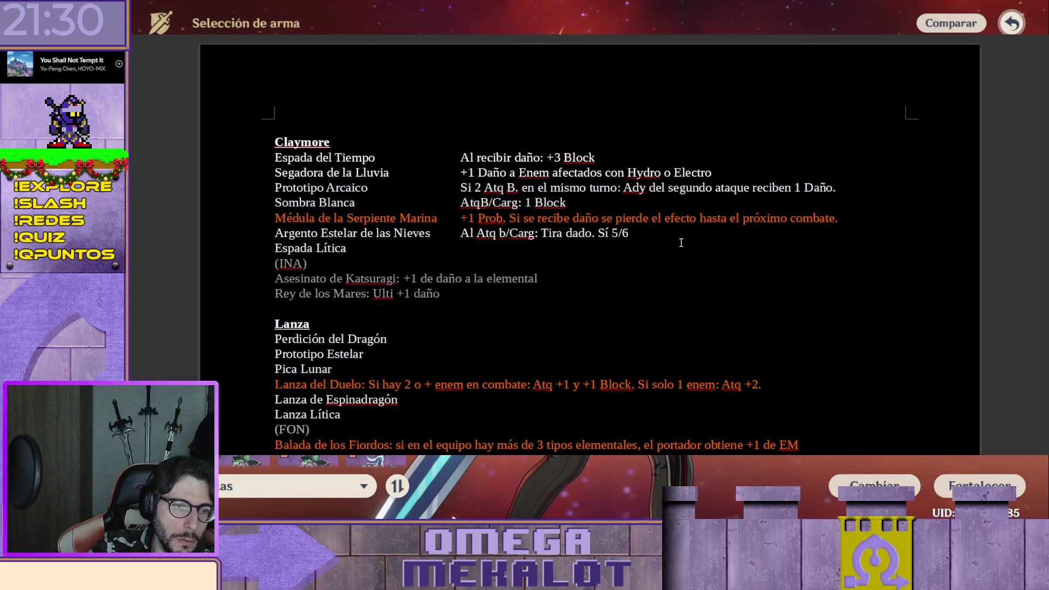
type(" 1 de da")
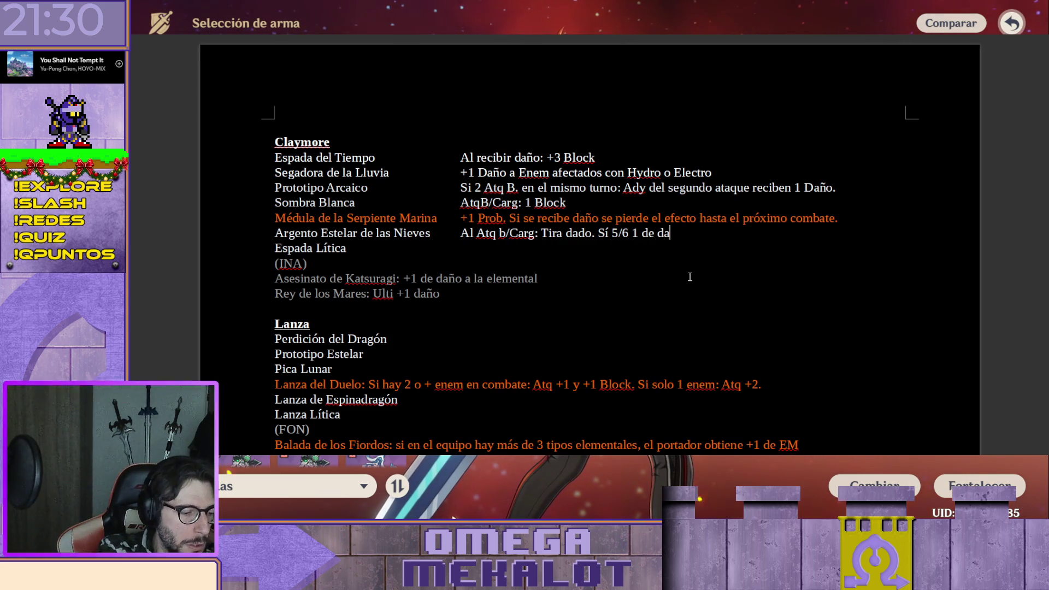
type("ño a")
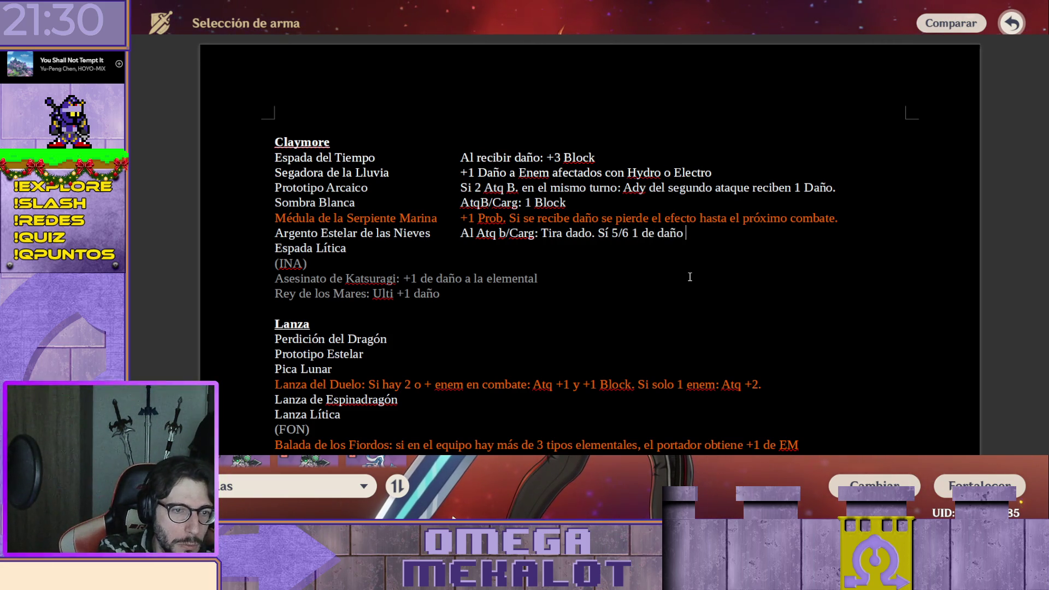
key("BackSpace")
key("BackSpace")
key("BackSpace")
type("Daño a")
type(" A")
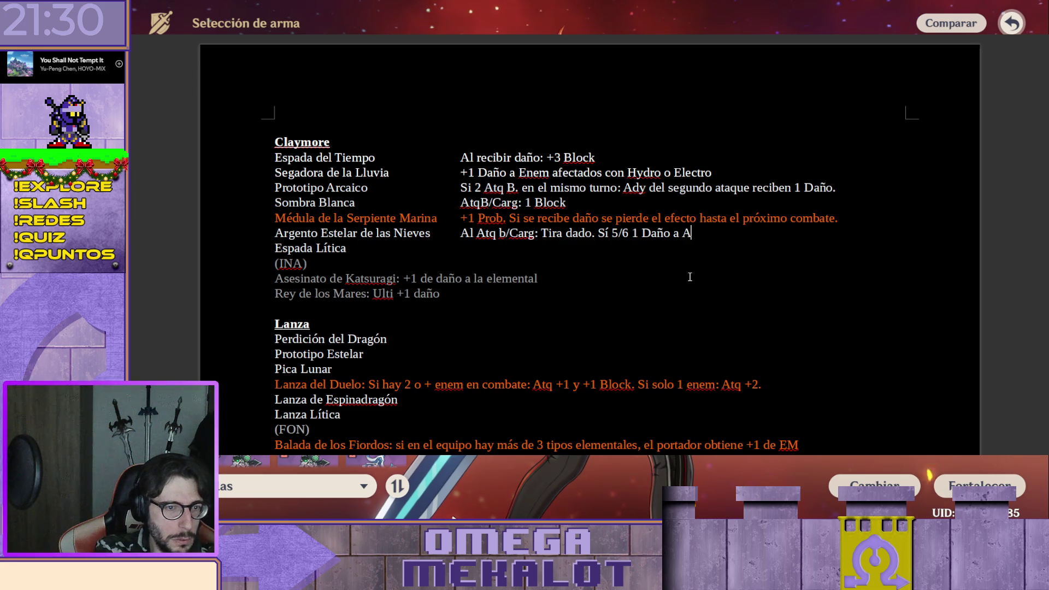
type("dy")
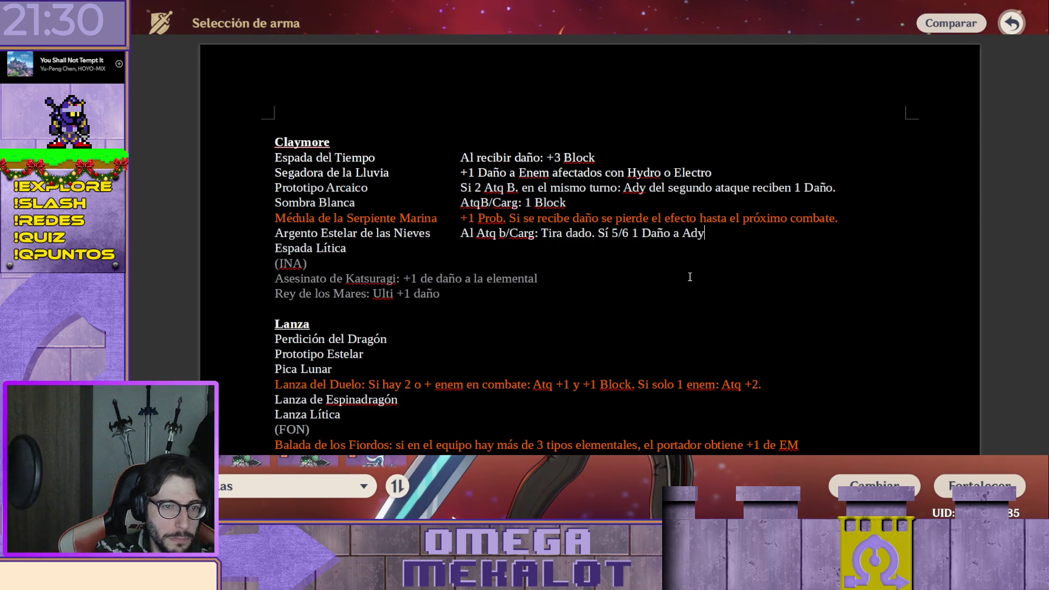
type("s.")
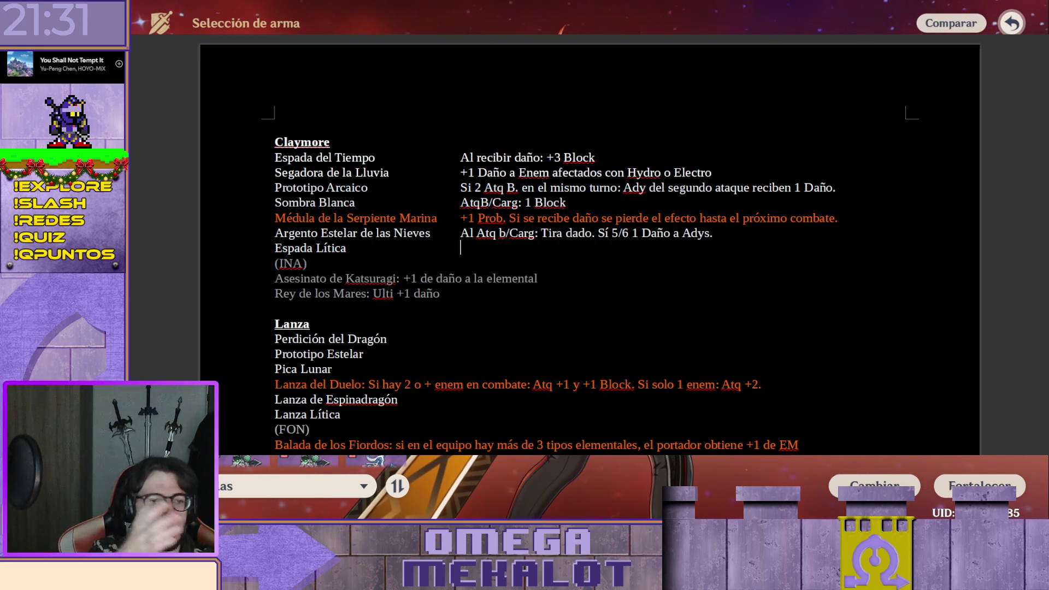
type("Si hay otro")
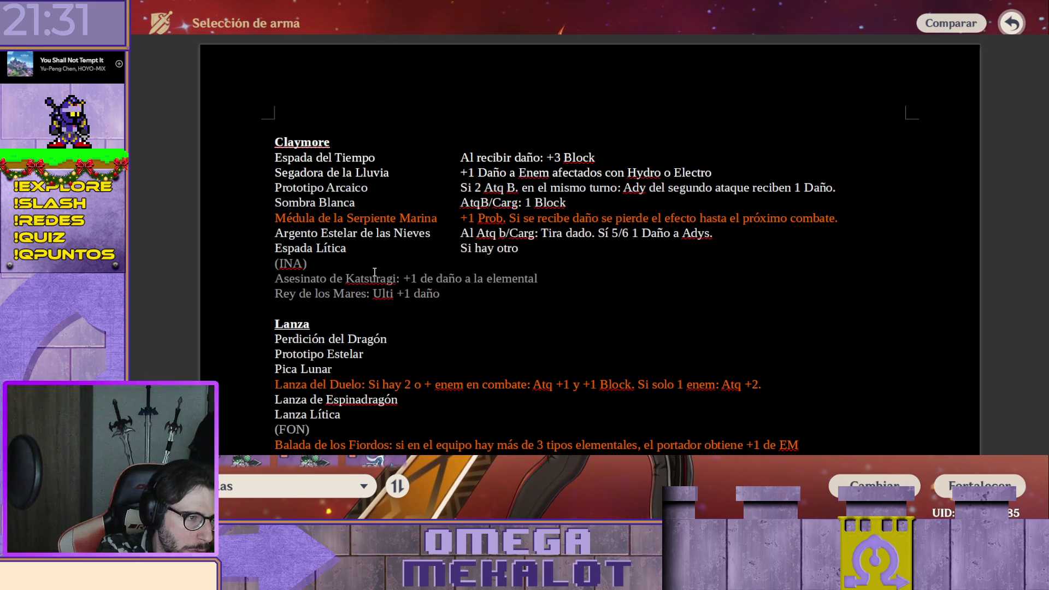
Correct the Espada Lítica note to read "Si hay otro Personaje de Liyue: +1 Prob.", fixing the Personaje typo
key("BackSpace")
key("BackSpace")
key("BackSpace")
key("BackSpace")
key("BackSpace")
key("BackSpace")
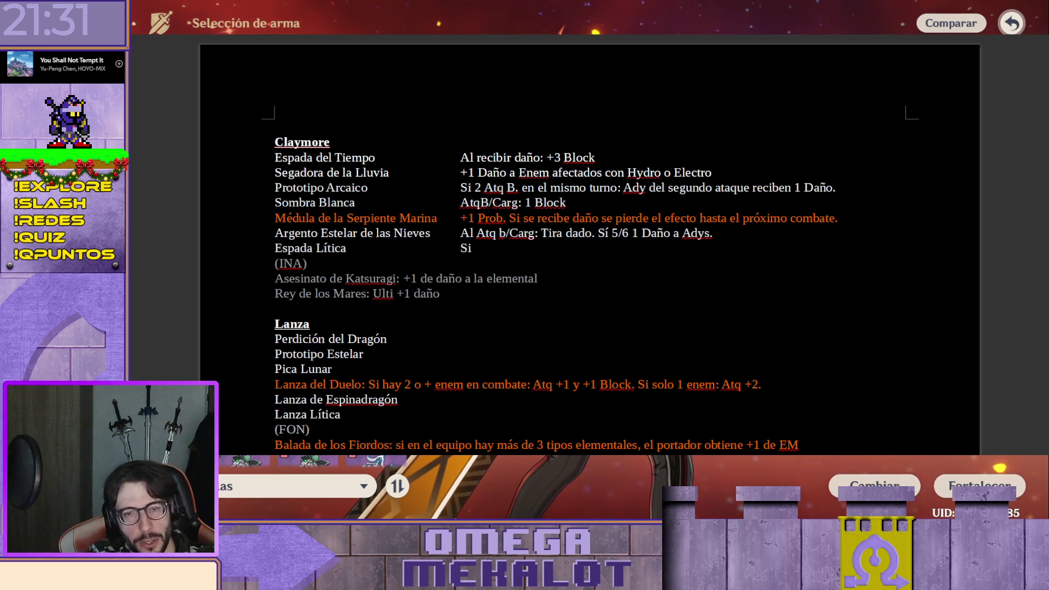
key("BackSpace")
key("BackSpace")
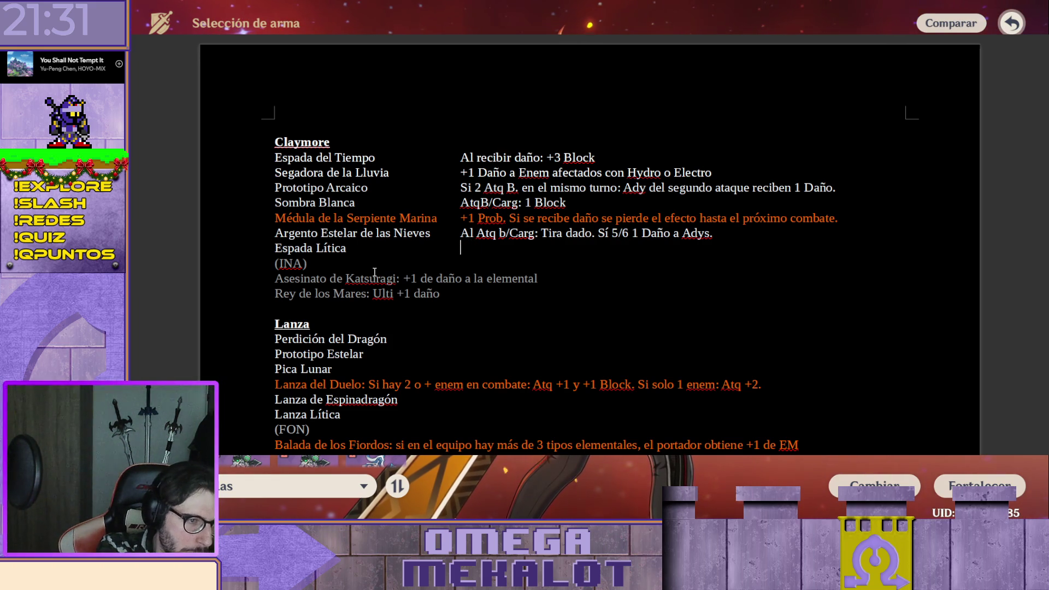
type("Si hay un Perso")
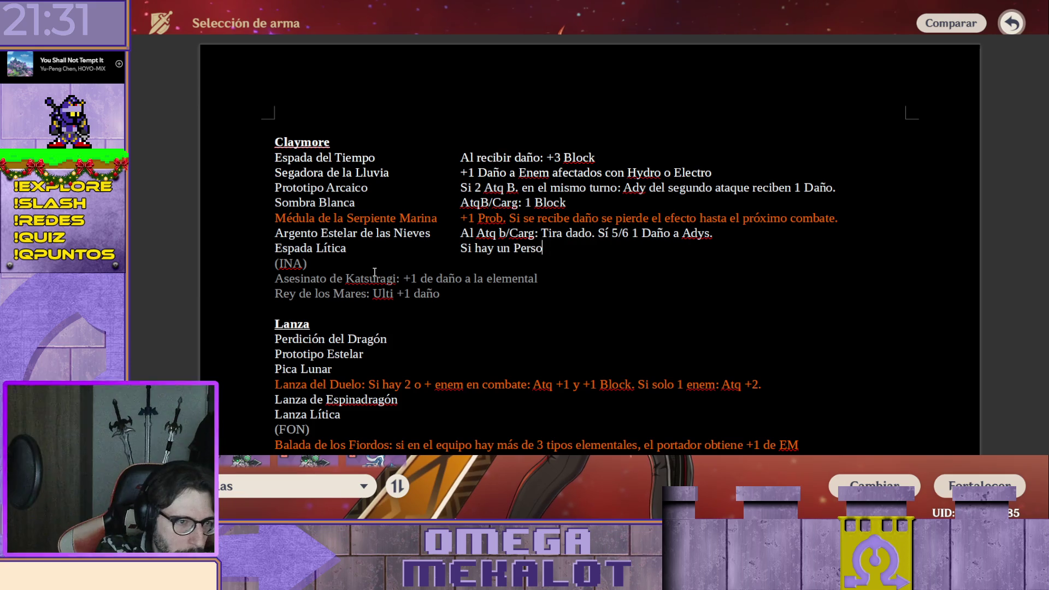
key("BackSpace")
key("BackSpace")
type("je")
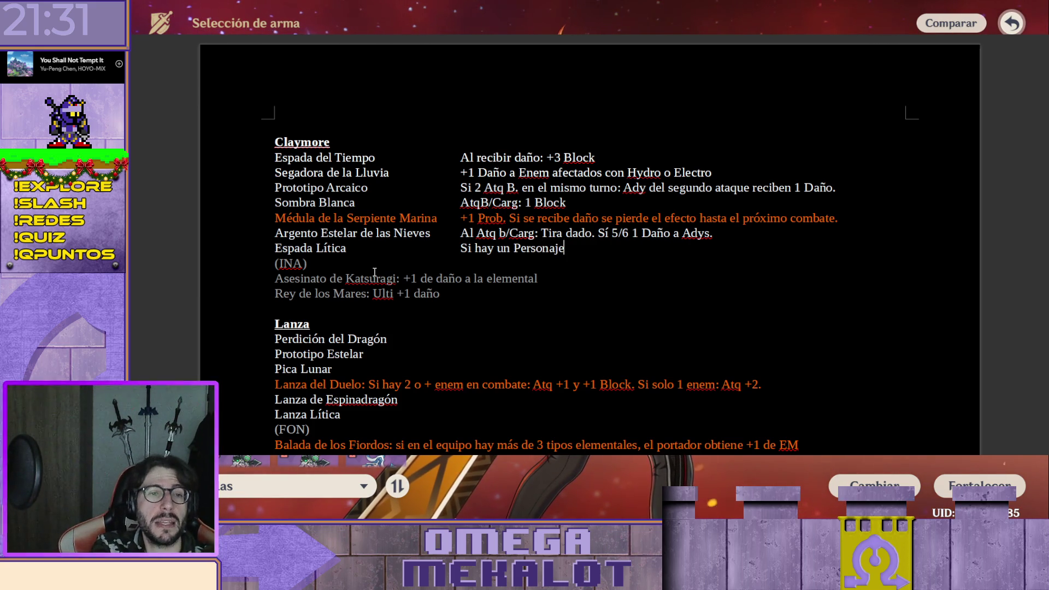
type(" de Liyue")
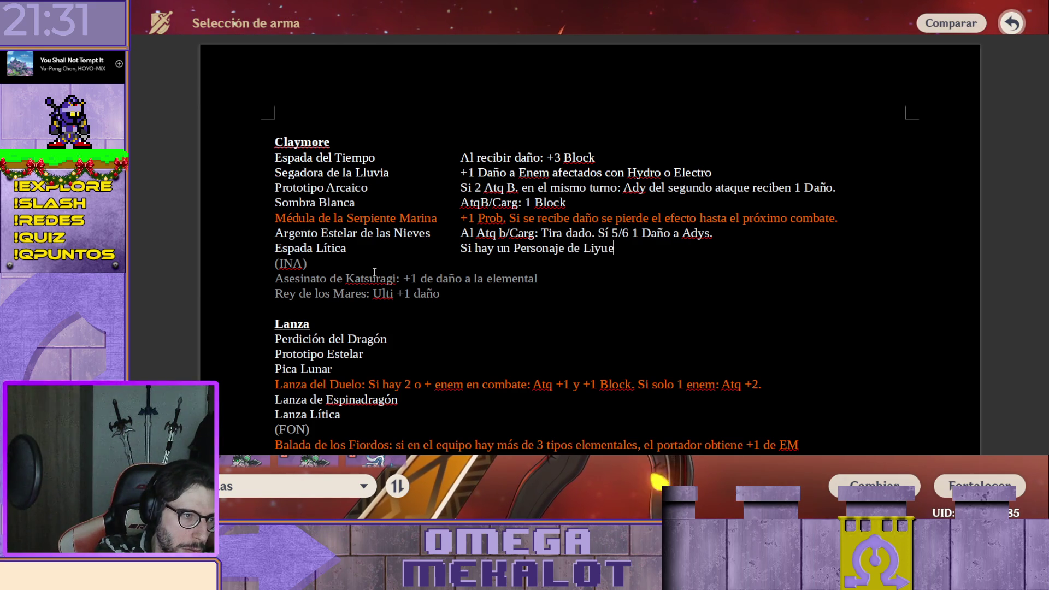
type(": ")
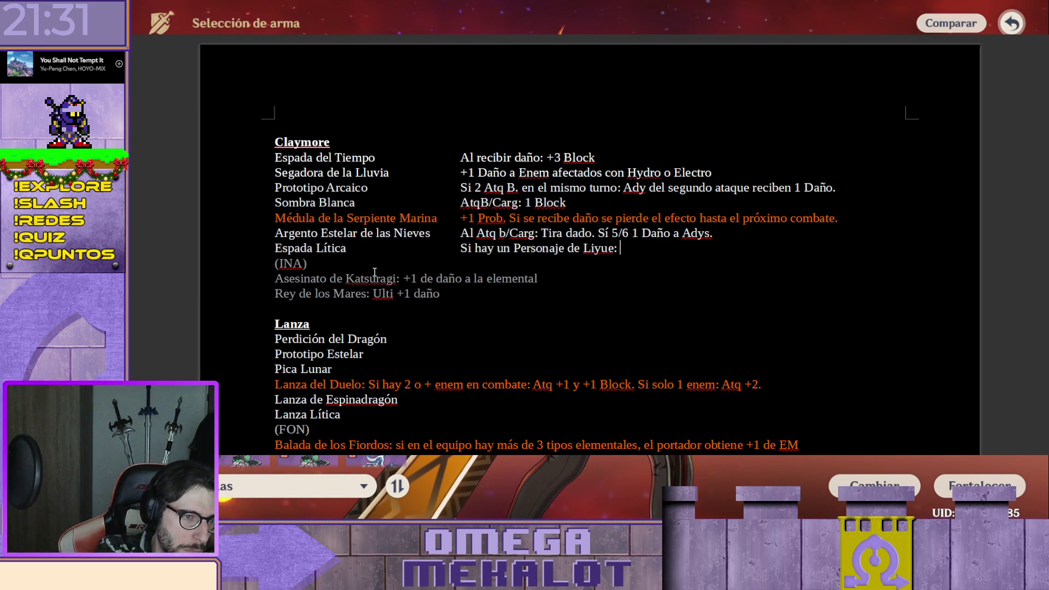
type("+1 Prob")
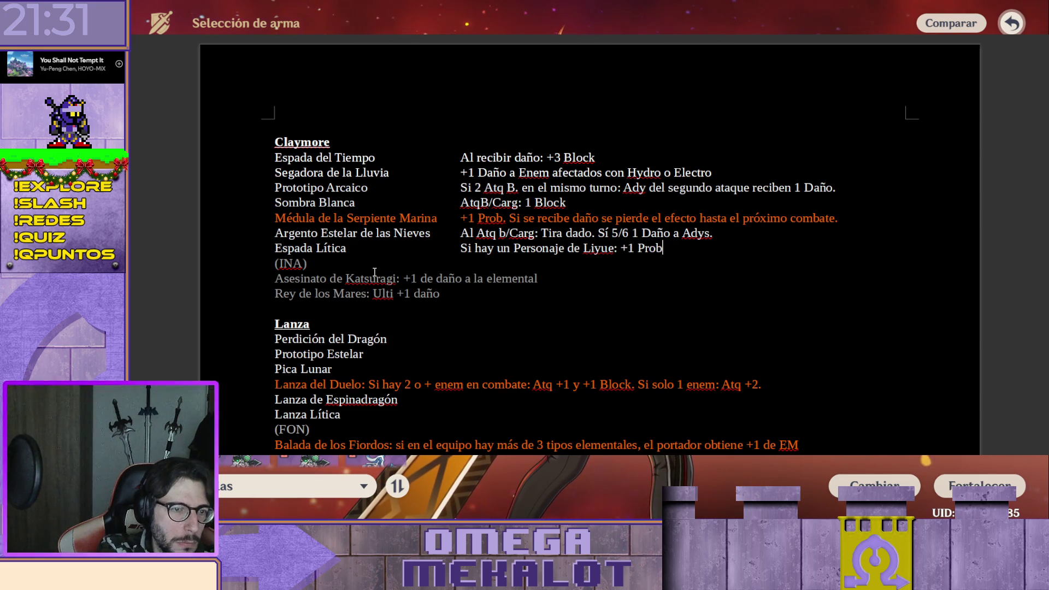
type(".")
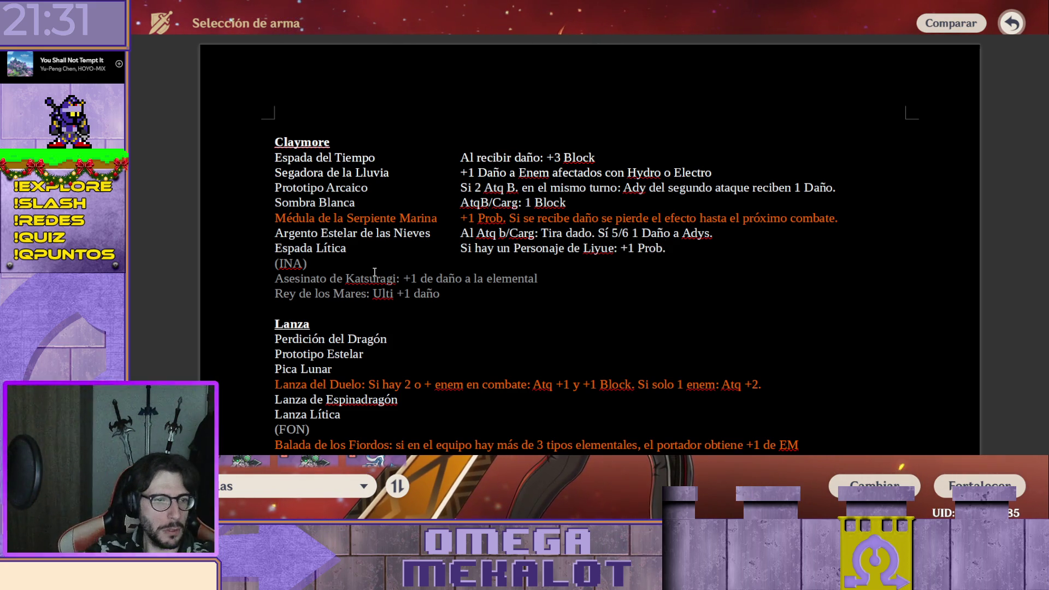
Tab the Katsuragi, Rey de los Mares, Lanza del Duelo and Balada de los Fiordos notes into the second column
left_click(404, 278)
key("Tab")
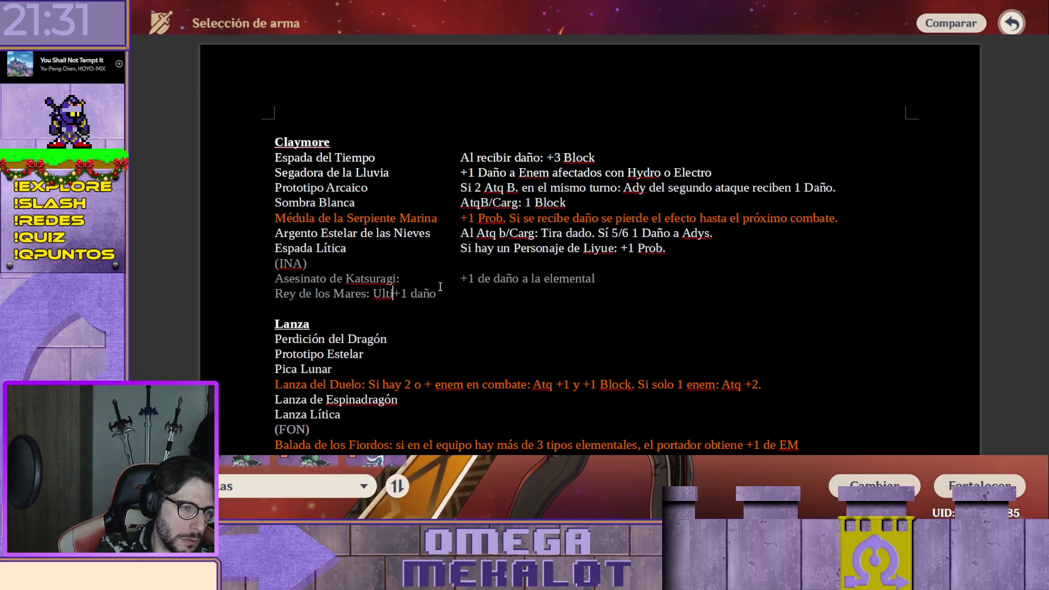
key("Tab")
key("Tab")
scroll(377, 285, "down", 3)
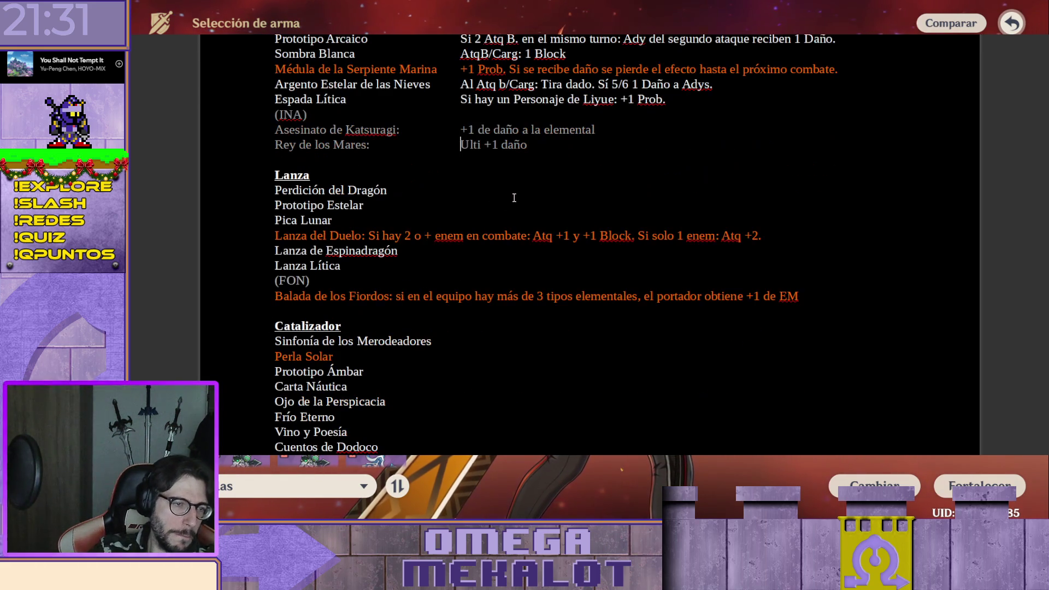
key("Tab")
key("Tab")
key("Down")
key("Down")
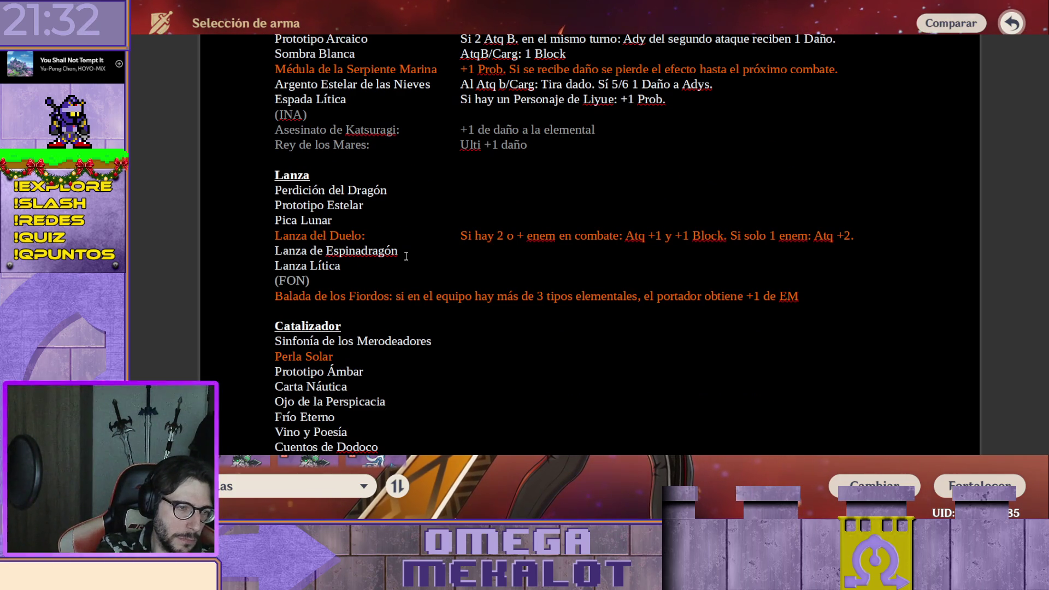
type(":")
key("Tab")
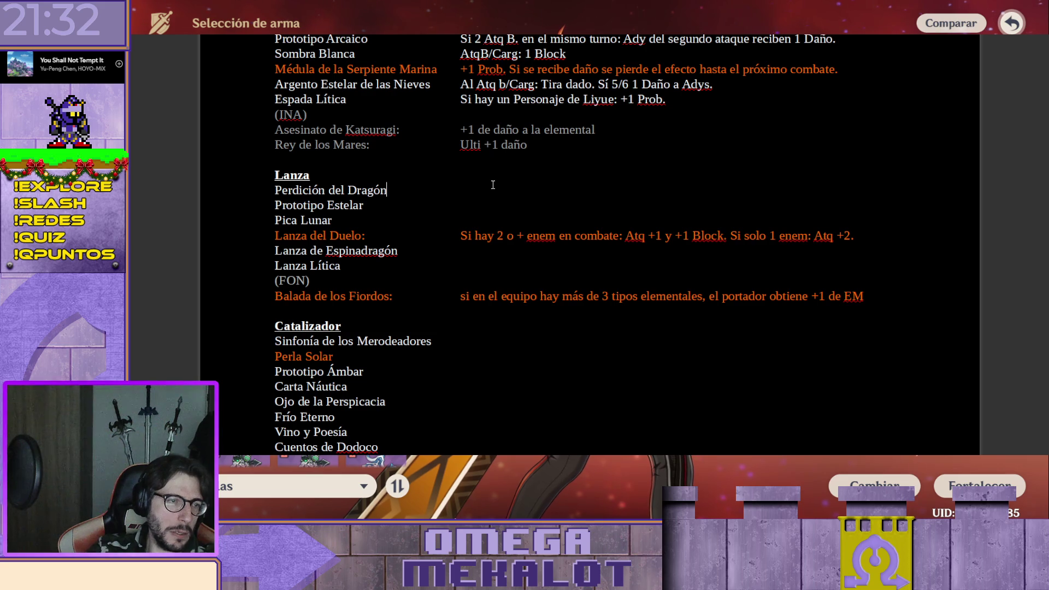
left_click(484, 201)
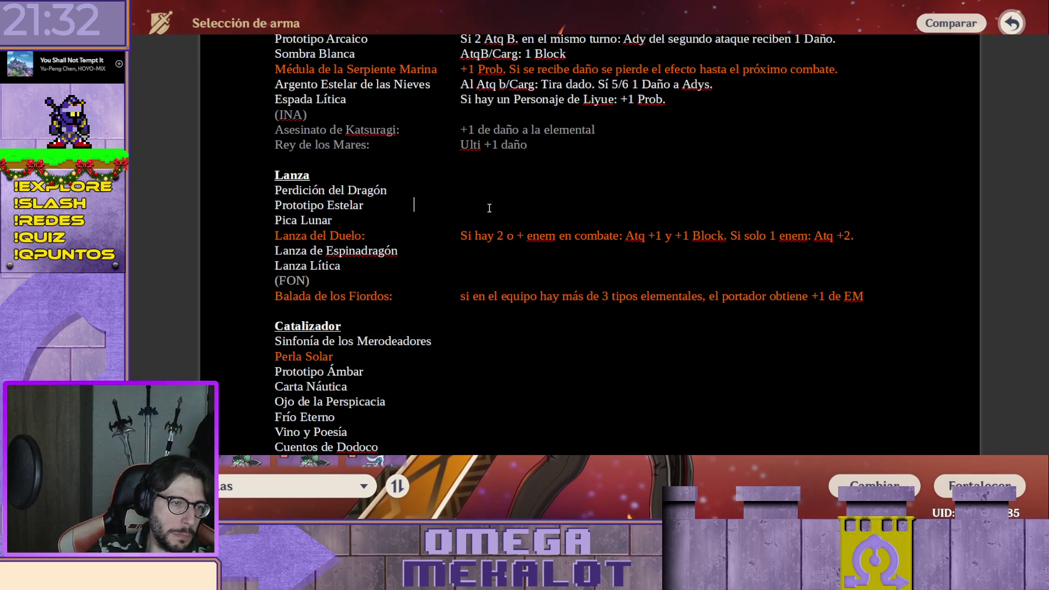
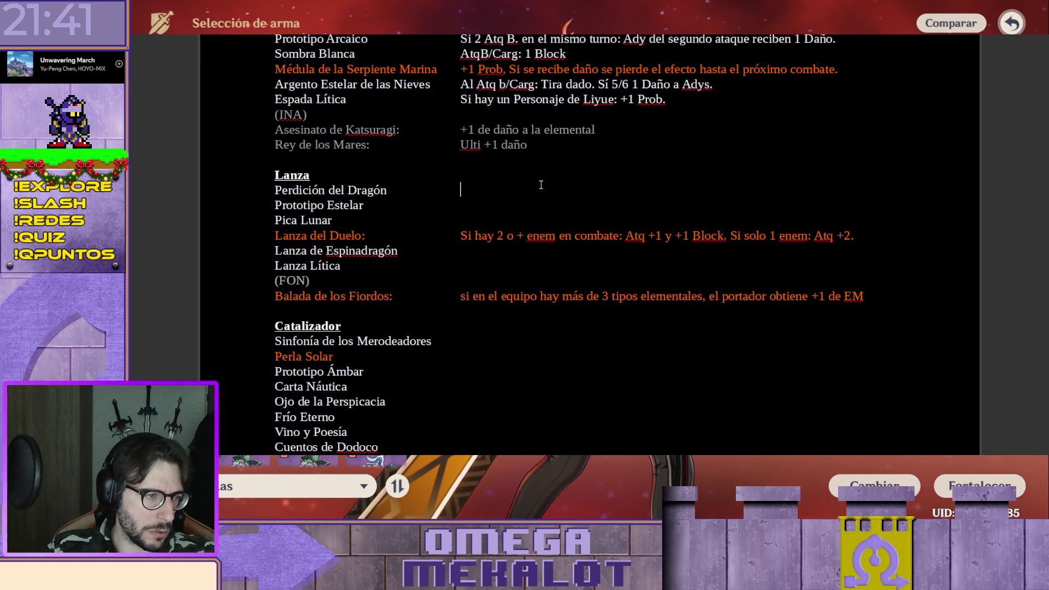
scroll(541, 184, "up", 1)
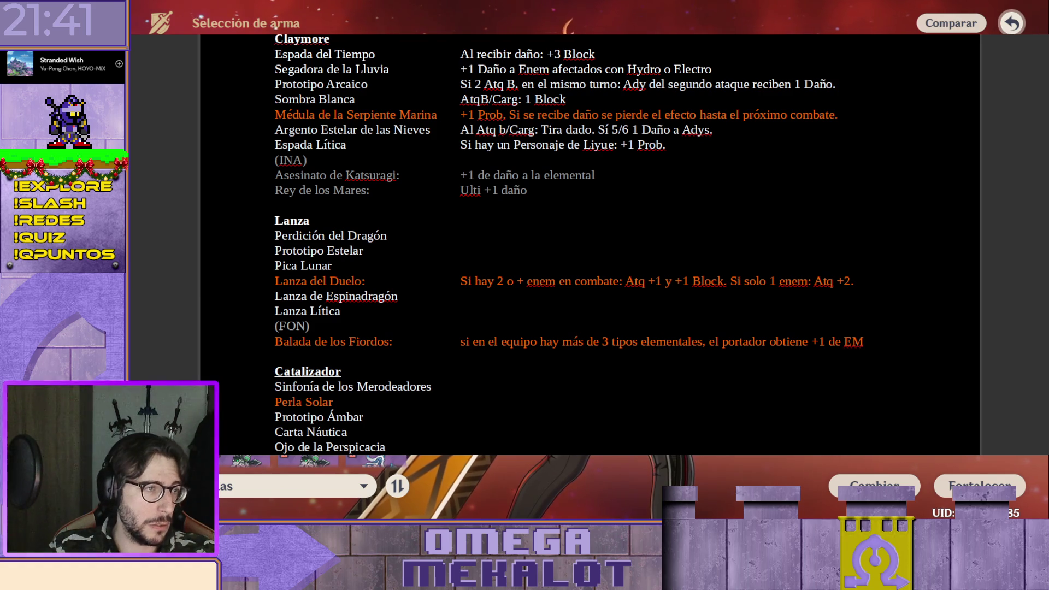
Check Zhongli's weapon selection in the game for reference
key("Escape")
left_click(577, 24)
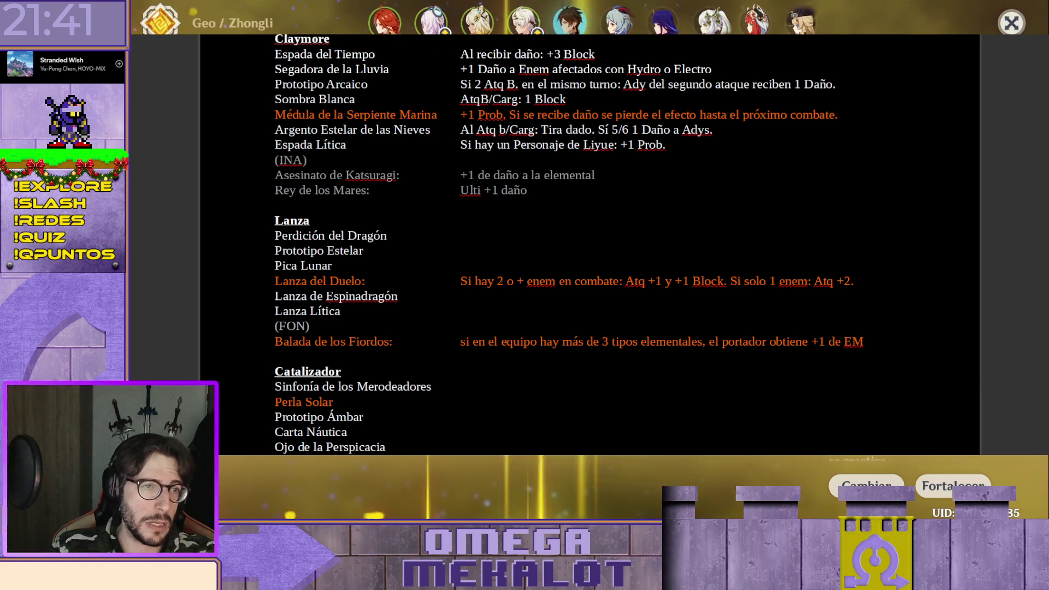
left_click(867, 486)
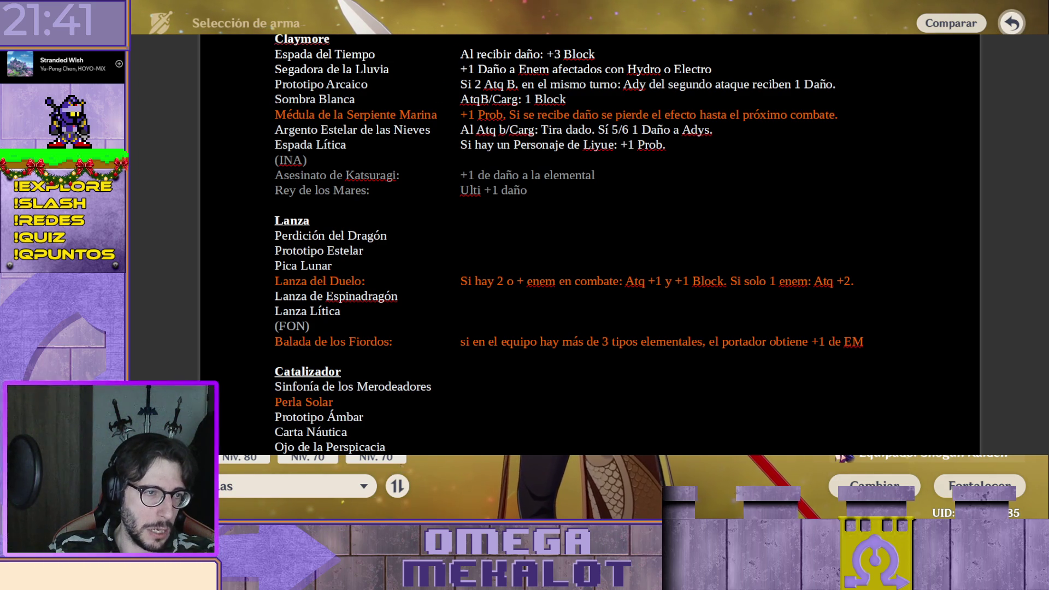
Copy Segadora de la Lluvia's effect beside Perdición del Dragón and swap Electro for Pyro
key("shift+End")
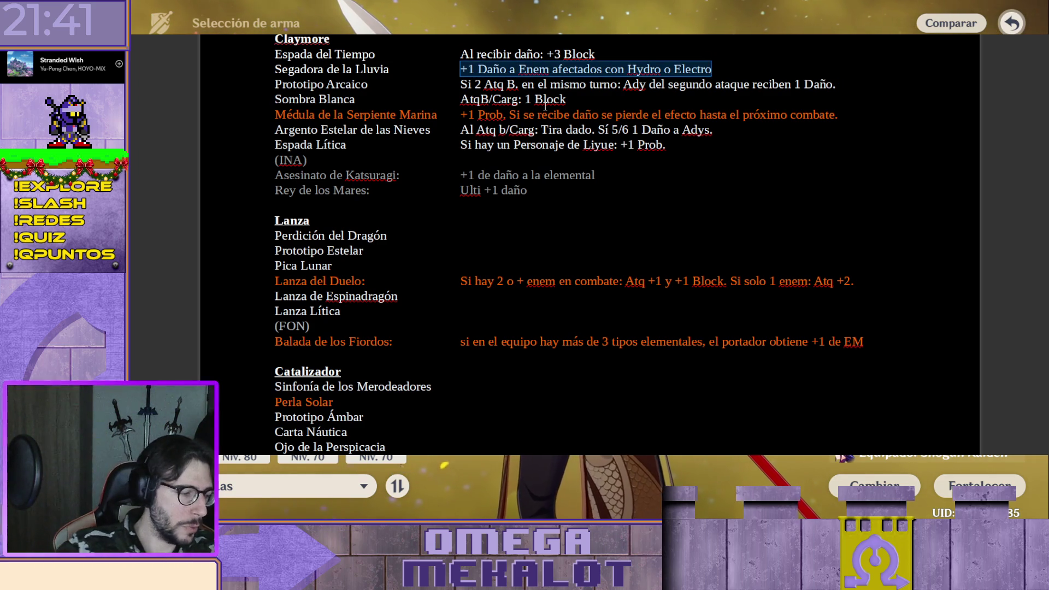
key("ctrl+c")
left_click(489, 235)
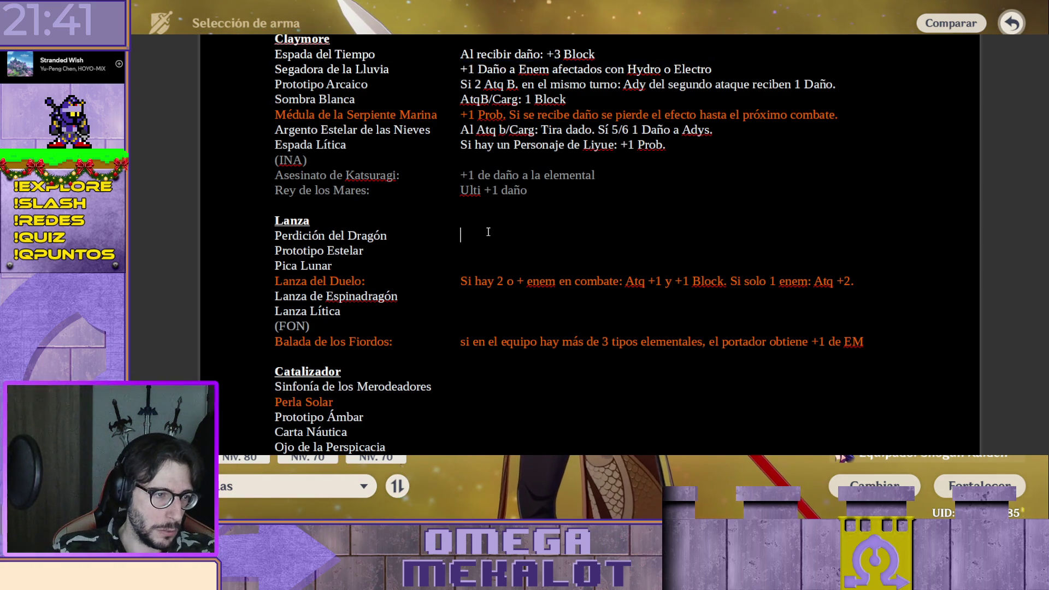
key("ctrl+v")
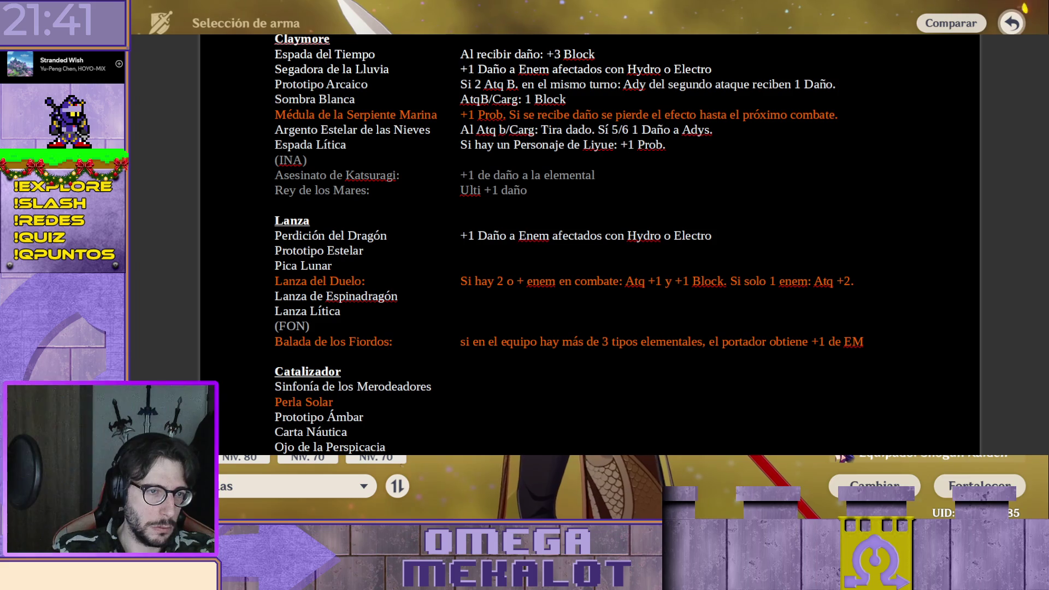
double_click(693, 235)
type("Pyro")
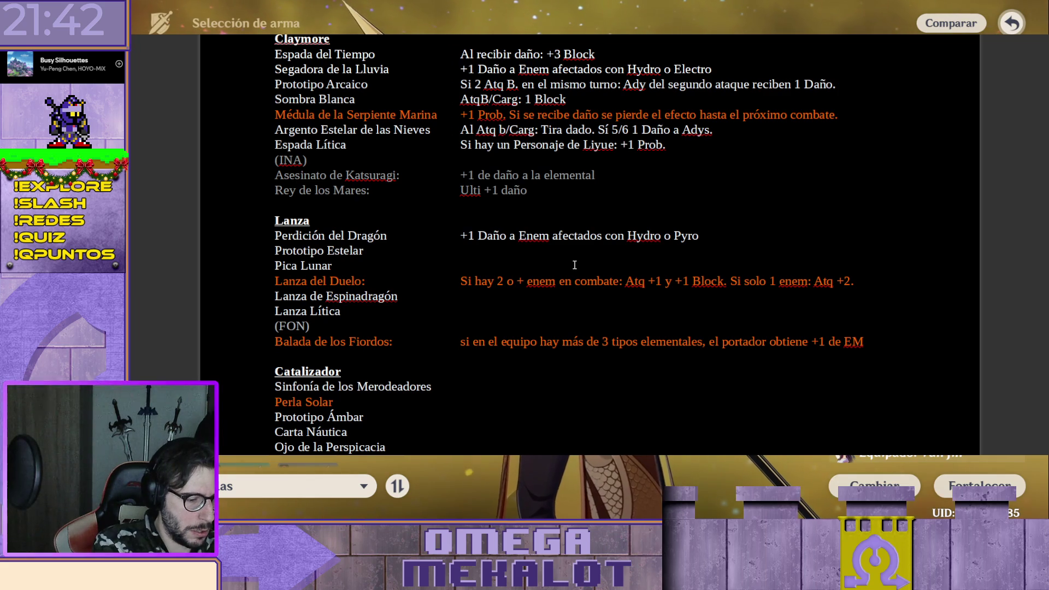
type("Elemental: ")
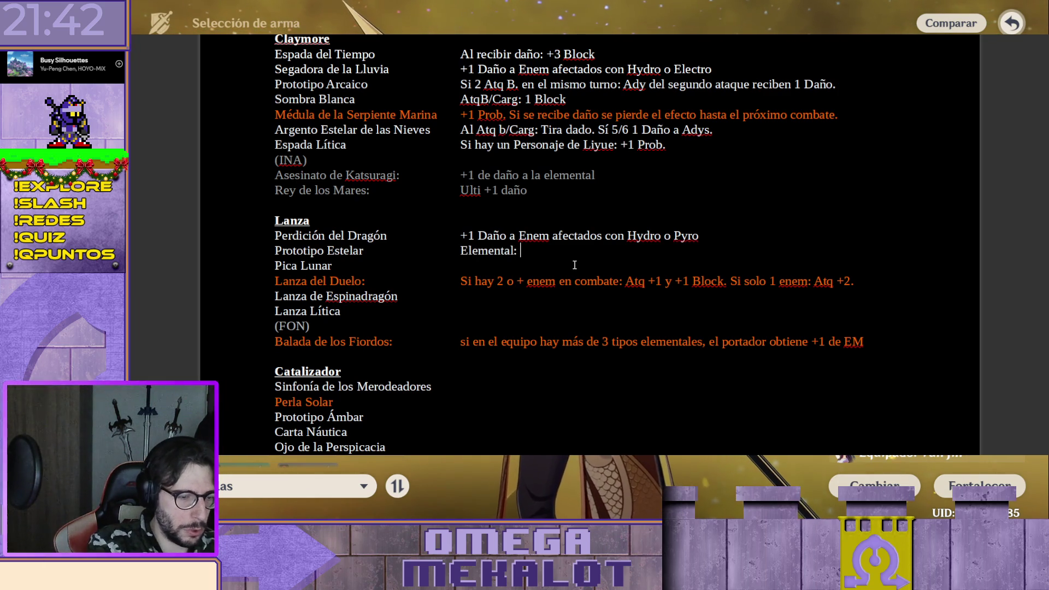
type("+1 Daño ")
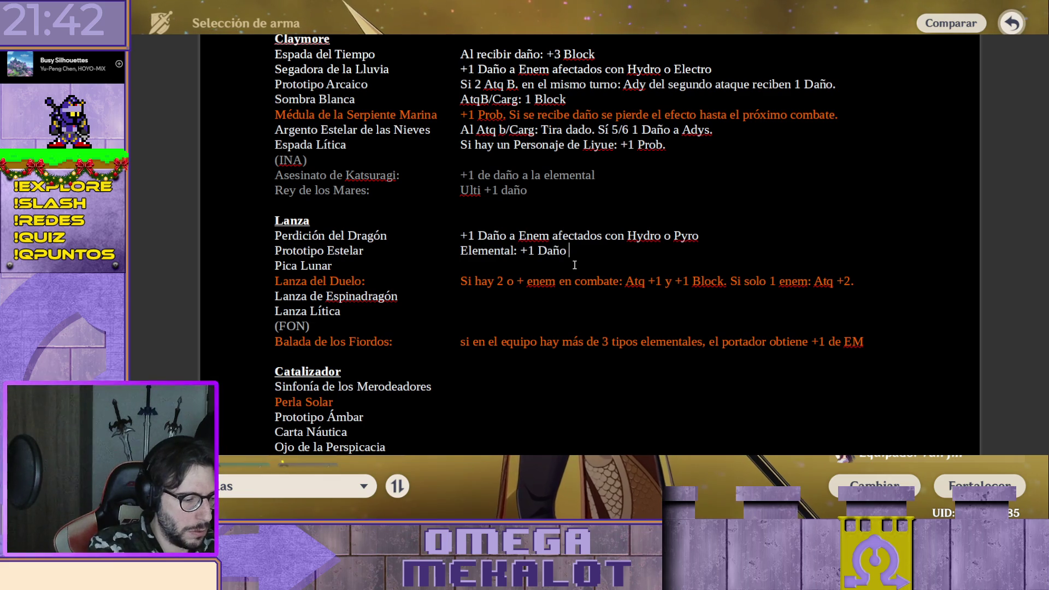
type("Atq")
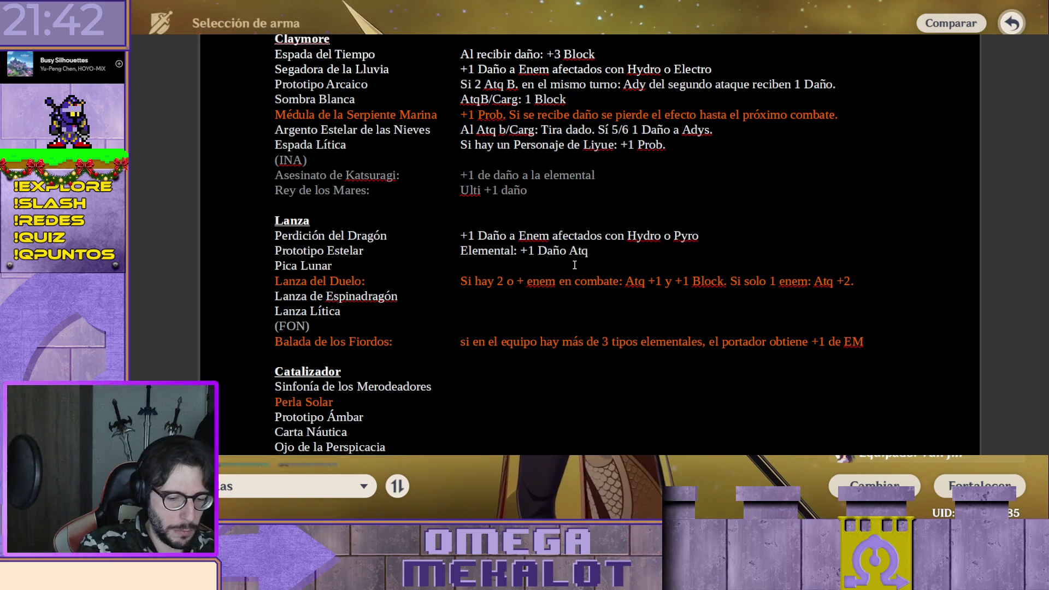
type("b/")
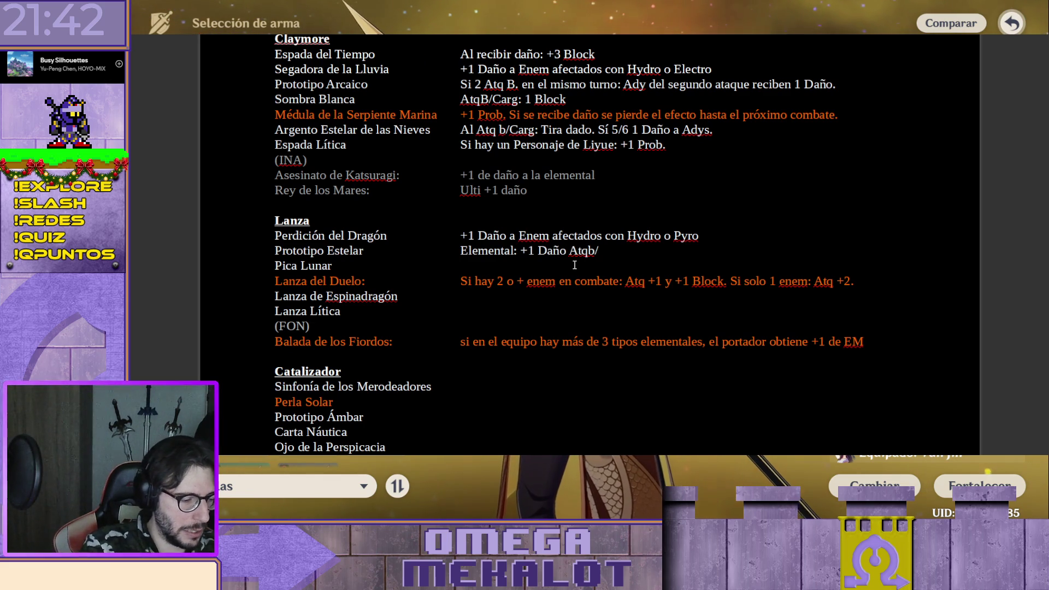
type("Carg")
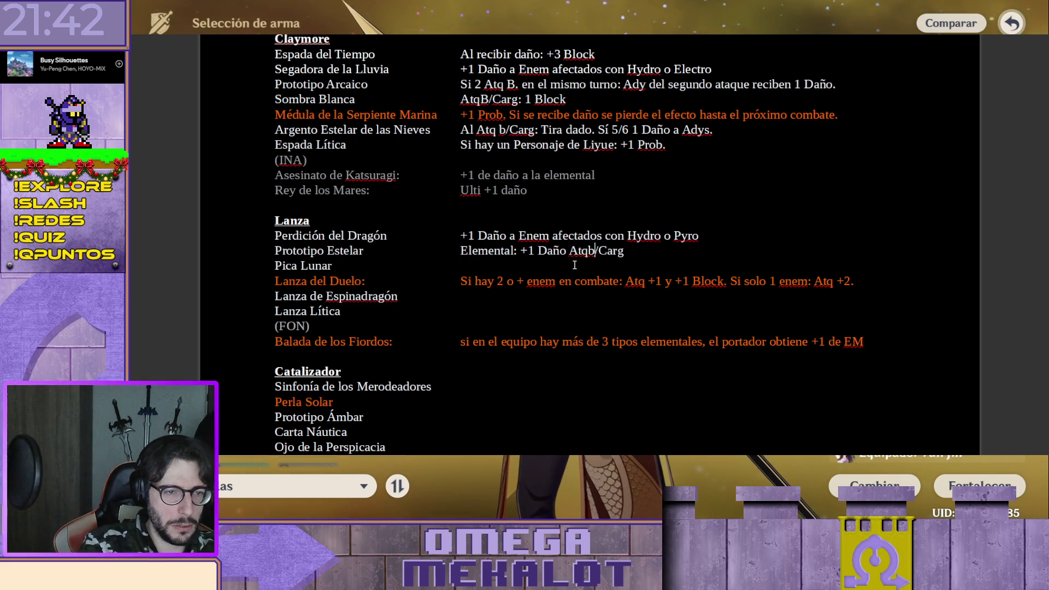
Write Prototipo Estelar's charged-attack damage effect, fixing the Atq.b/Carg abbreviation
key("Left")
key("BackSpace")
type(".")
key("End")
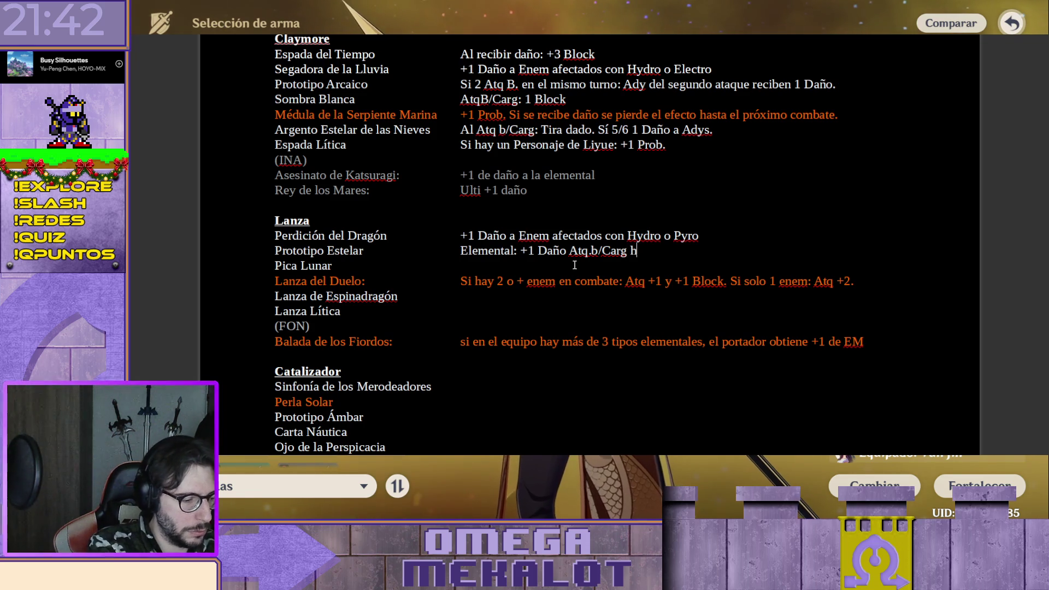
type("asta el fi")
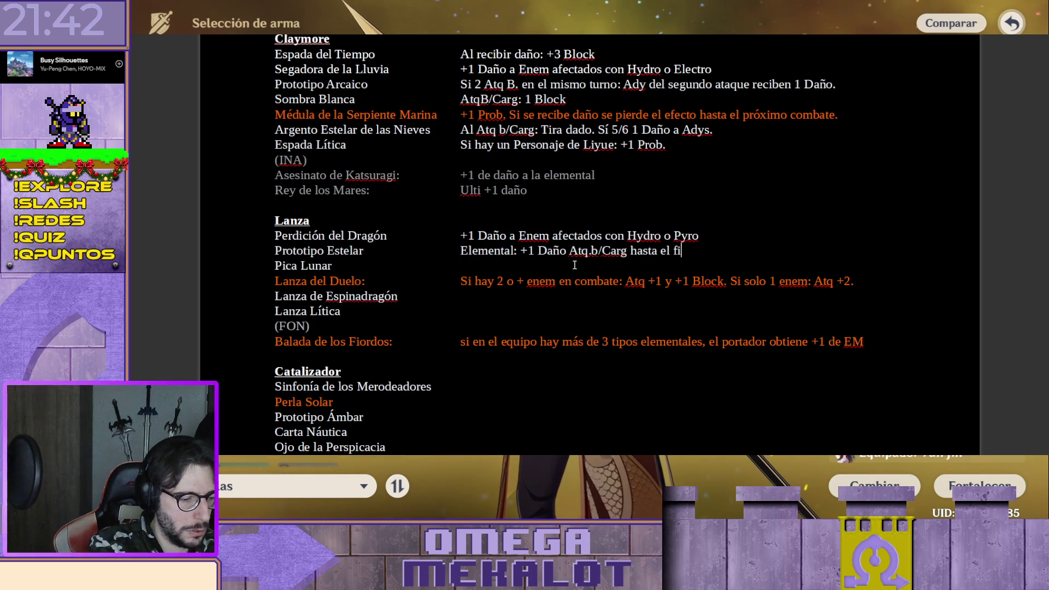
type("nal del tur")
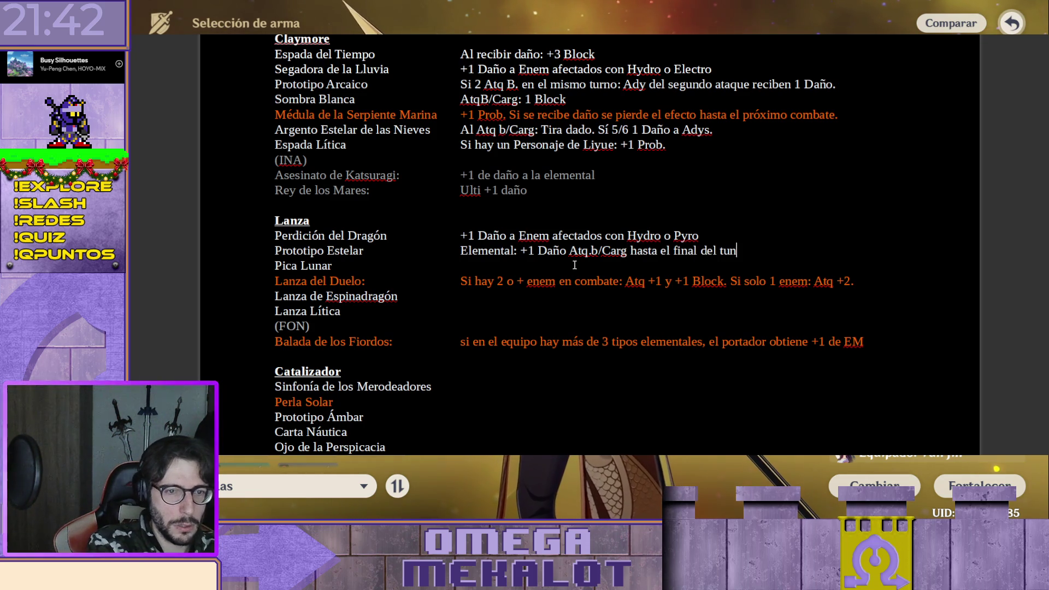
type("no")
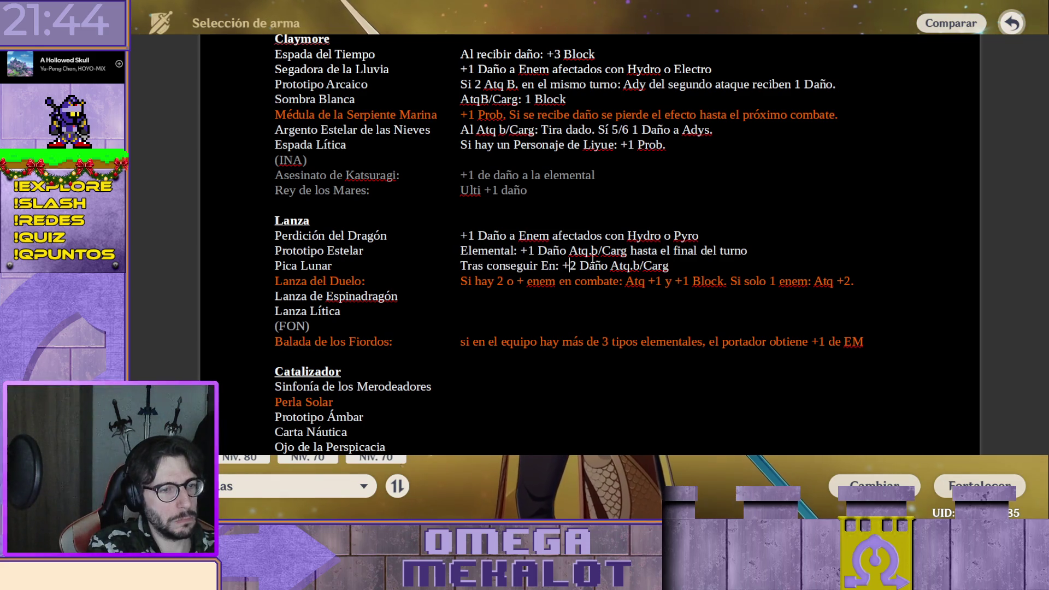
key("ctrl+Right")
type("S")
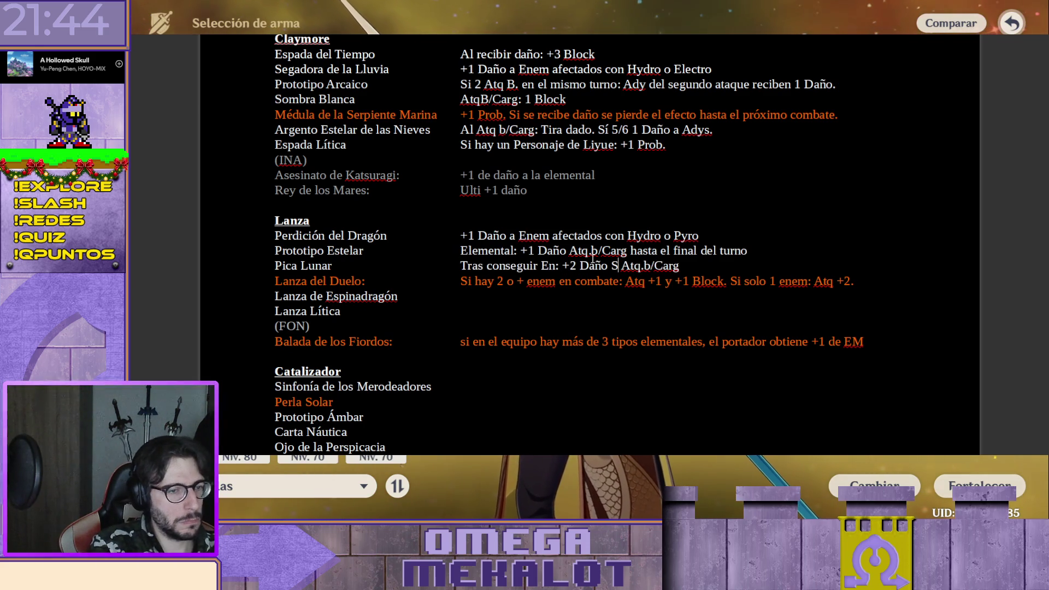
type("iguiente")
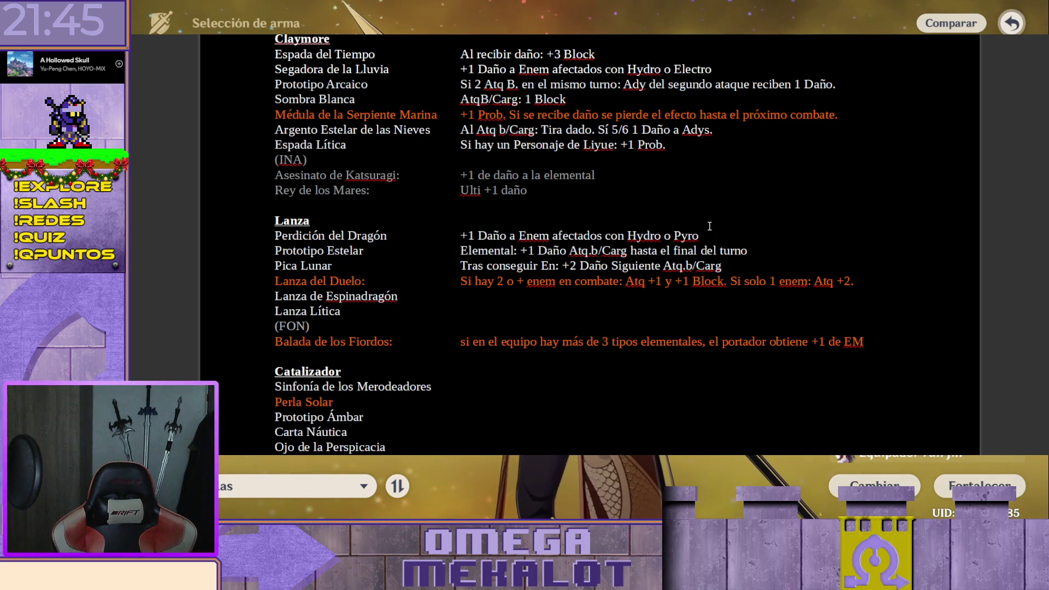
Change Pica Lunar's bonus to +1 Daño and move to the Lanza de Espinadragón effect
key("BackSpace")
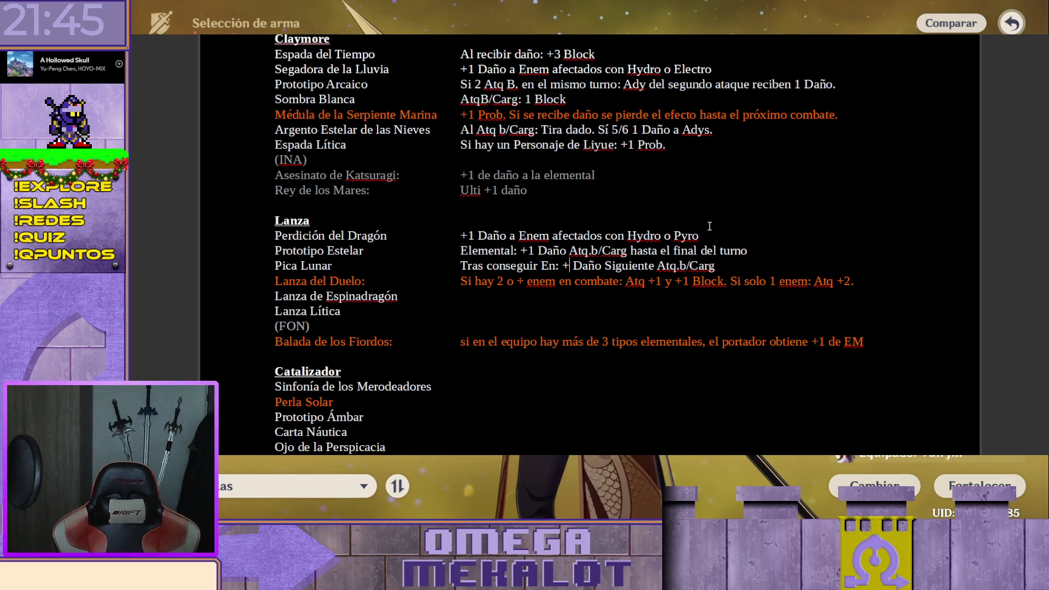
type("1")
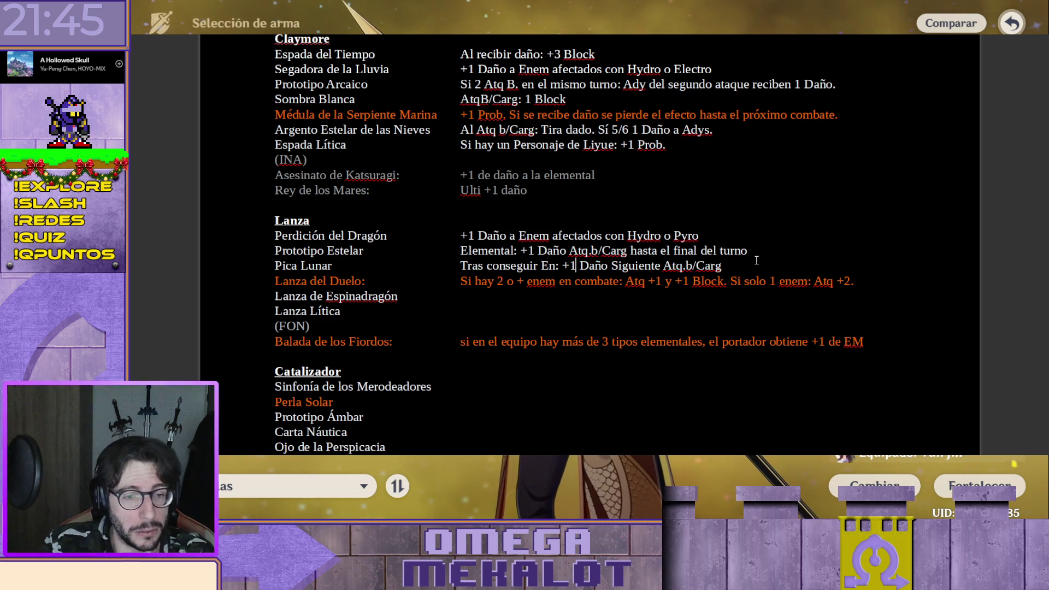
left_click(495, 309)
left_click(504, 293)
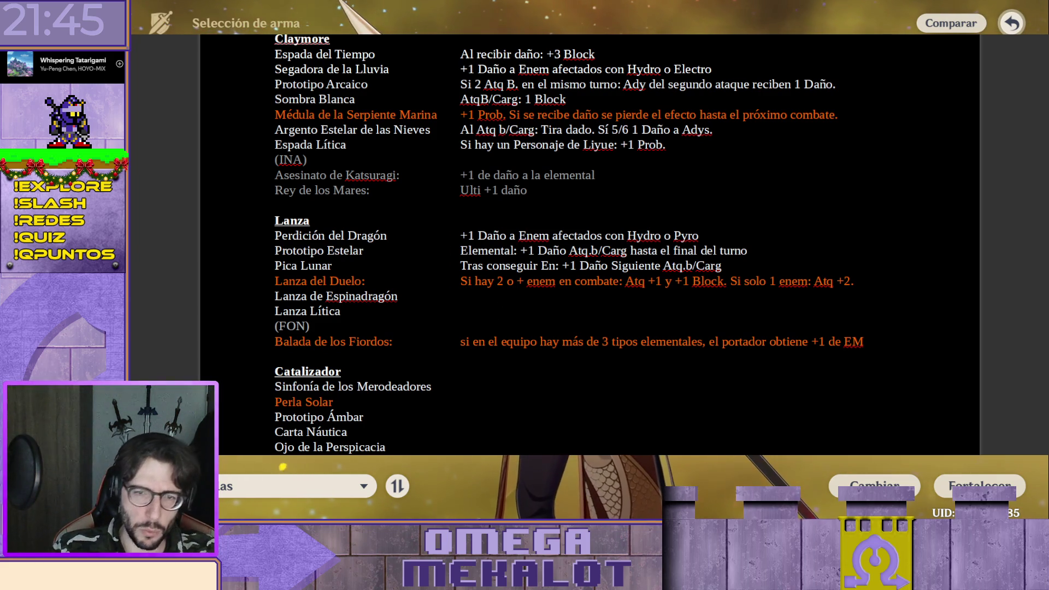
scroll(464, 179, "up", 1)
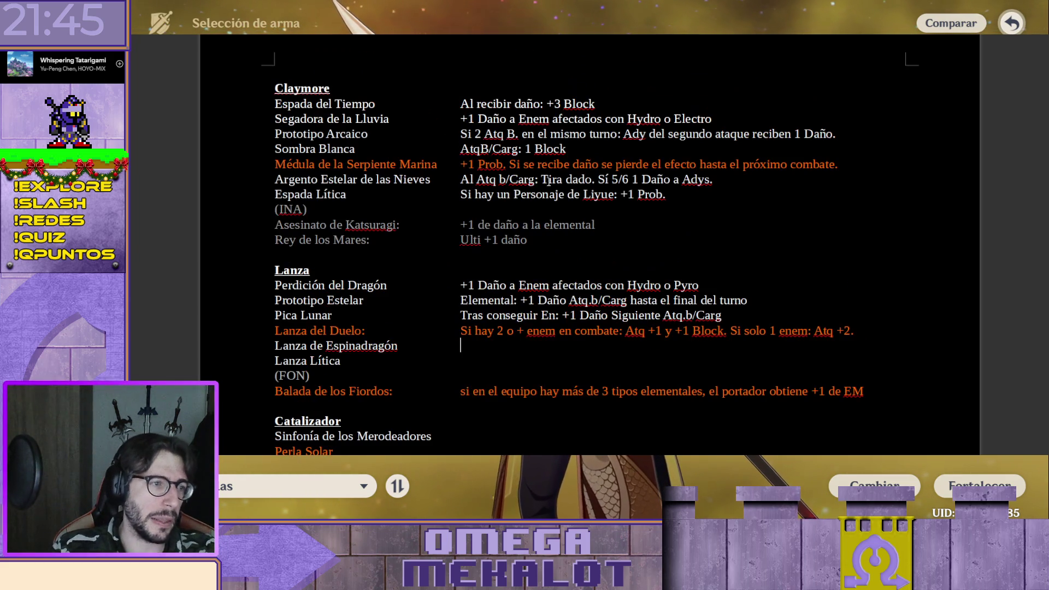
triple_click(473, 179)
key("ctrl+c")
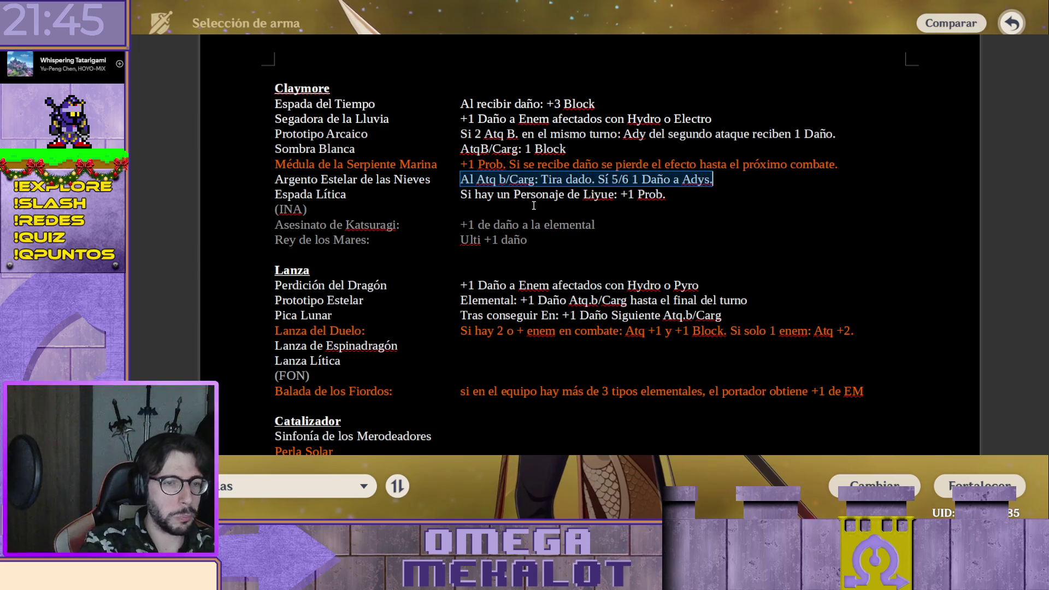
left_click(500, 351)
key("ctrl+v")
scroll(504, 355, "down", 1)
scroll(459, 369, "down", 2)
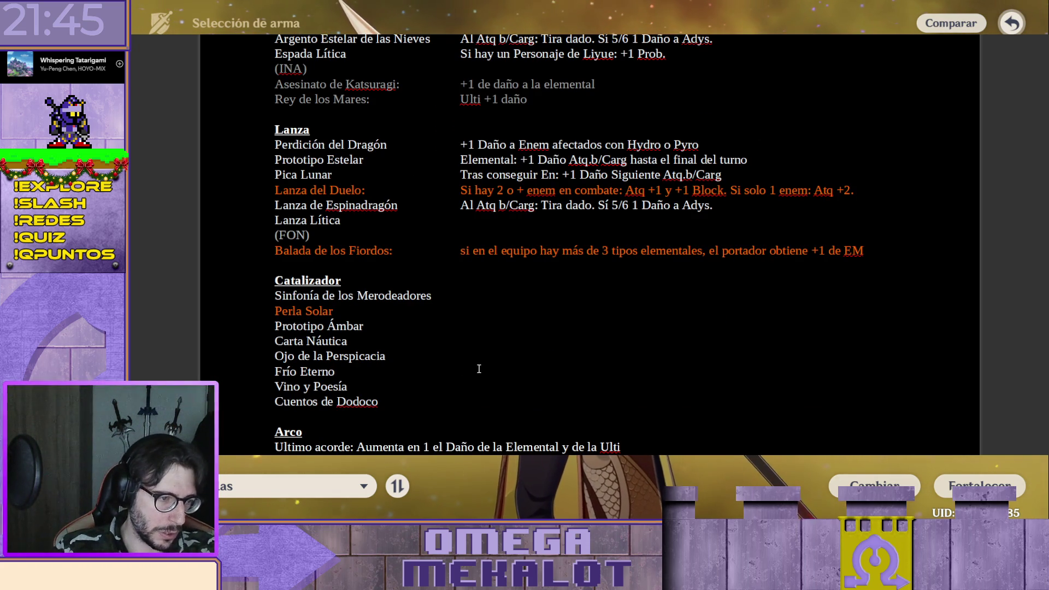
key("ctrl+v")
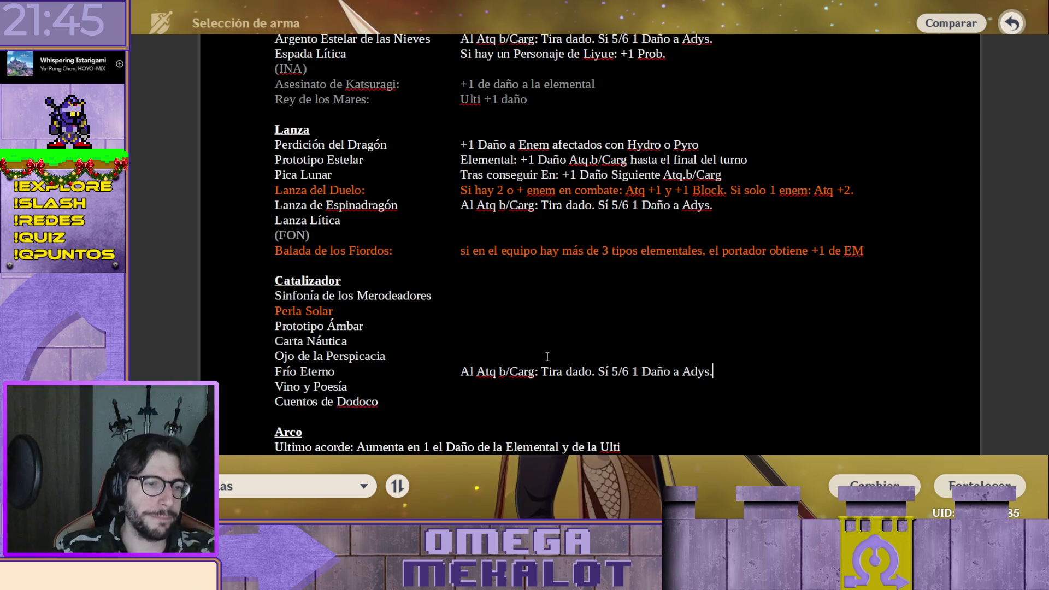
scroll(546, 357, "up", 1)
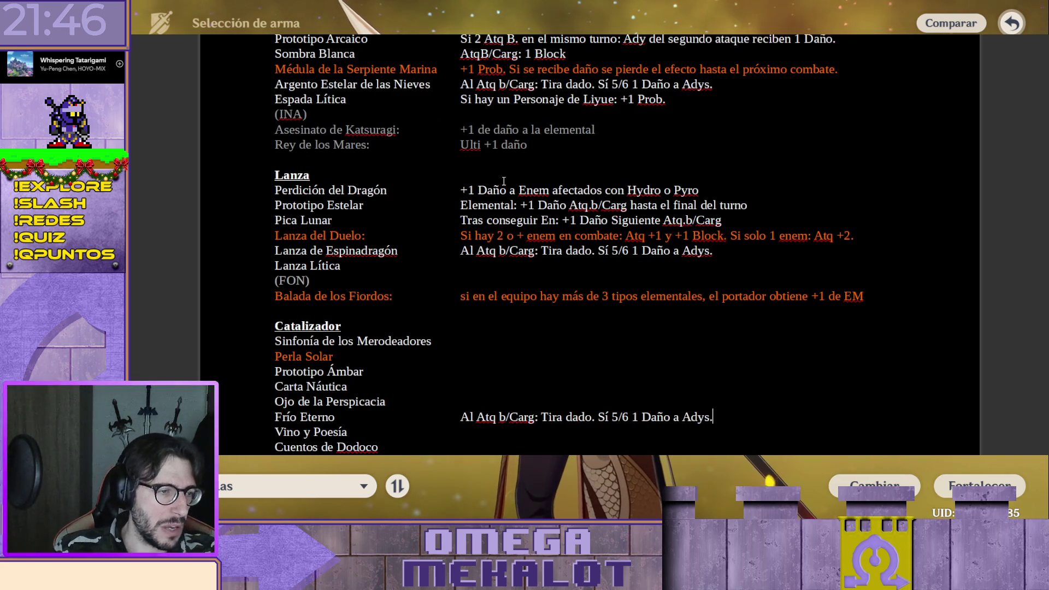
left_click(484, 269)
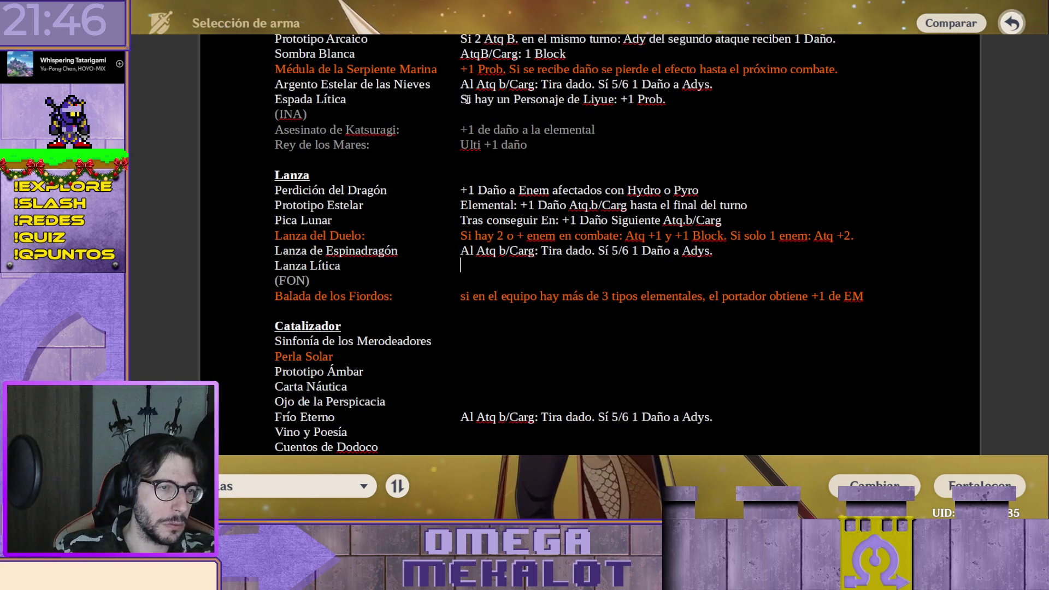
key("shift+End")
key("ctrl+c")
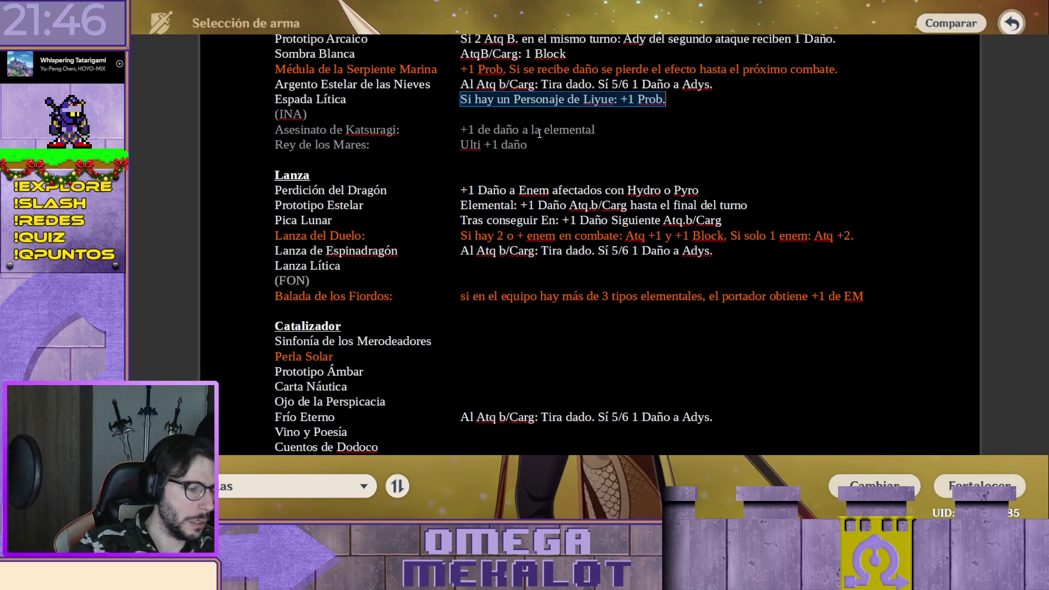
left_click(514, 265)
key("ctrl+v")
scroll(520, 274, "down", 1)
scroll(532, 281, "down", 1)
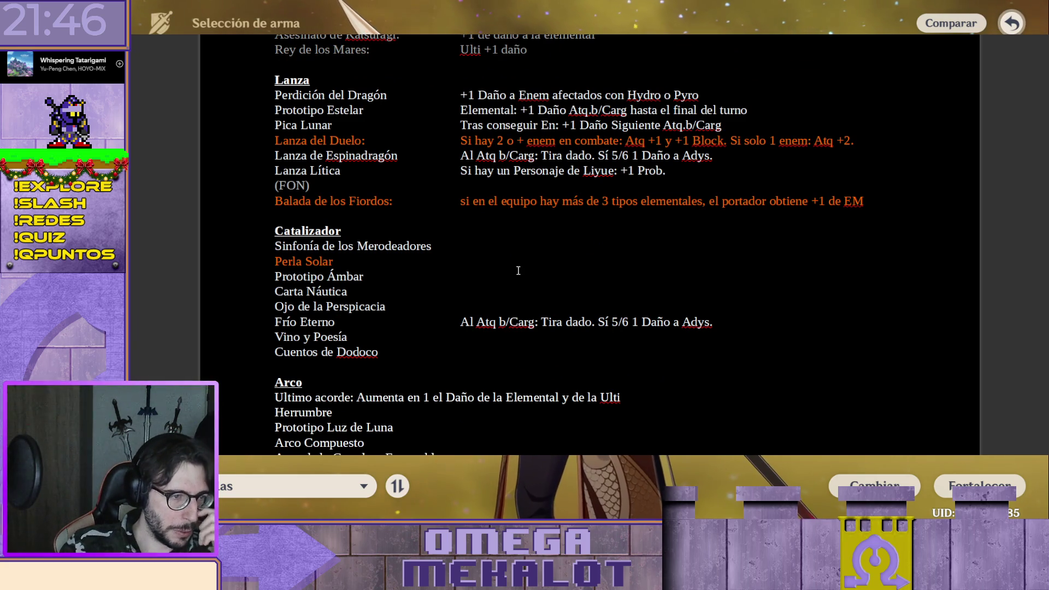
left_click(474, 263)
left_click(474, 274)
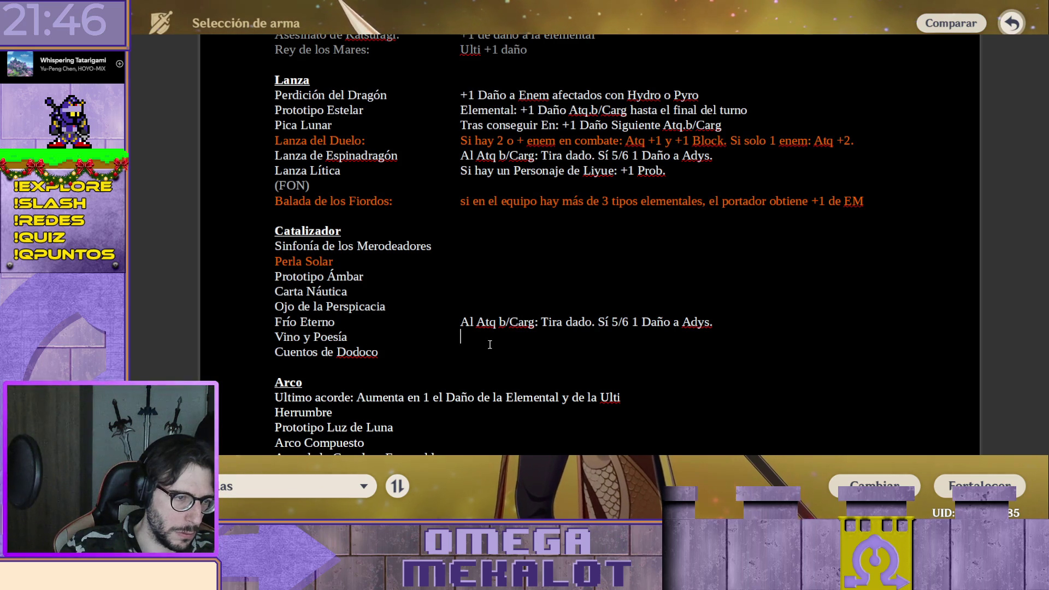
key("Tab")
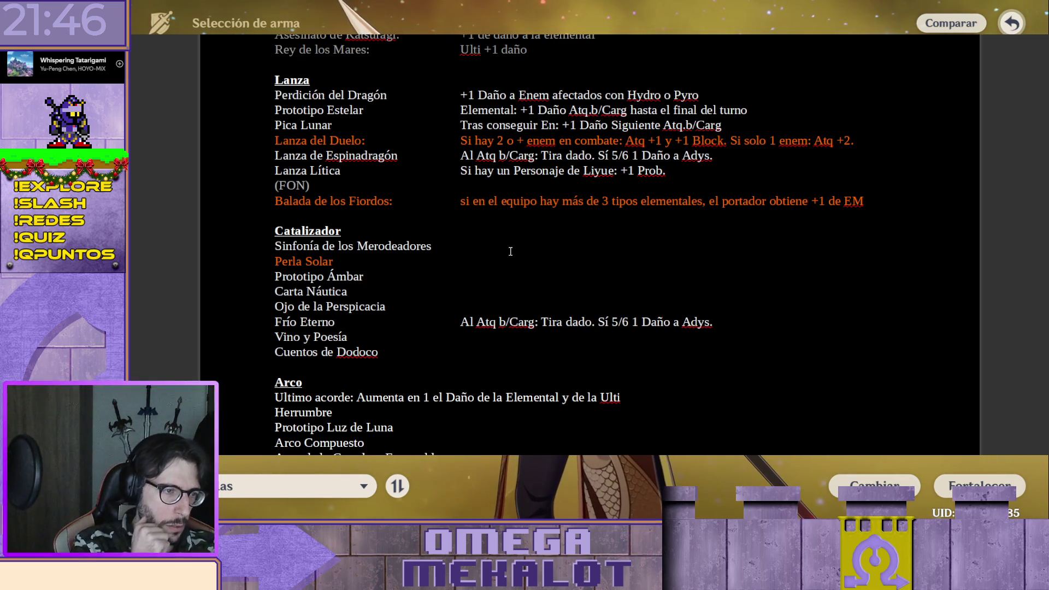
key("Escape")
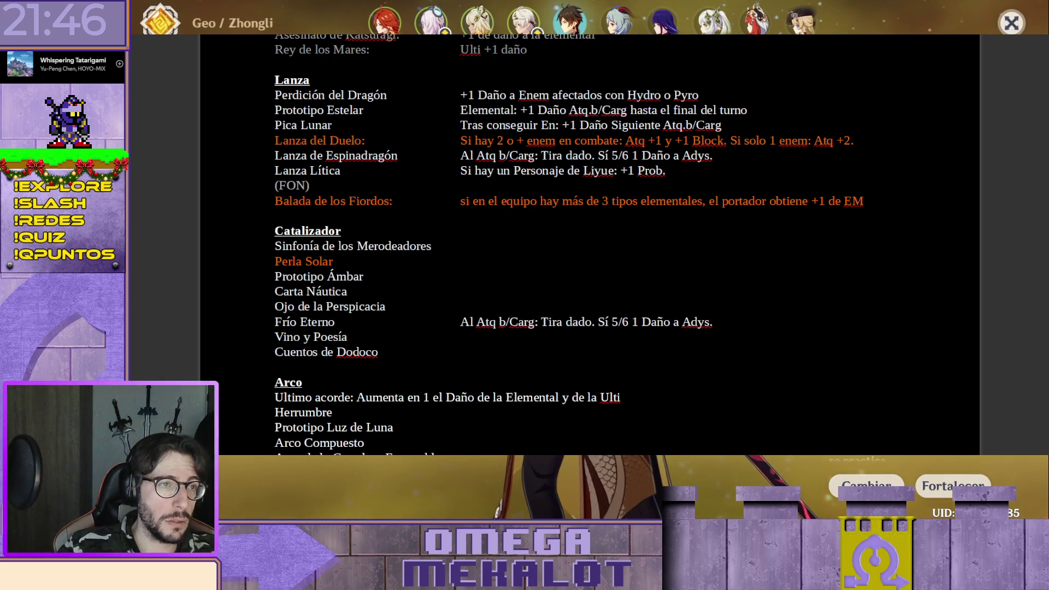
Finish the previous line and begin Sinfonía de los Merodeadores's effect with "Al inic"
key("d")
key("Return")
type("Al inicio")
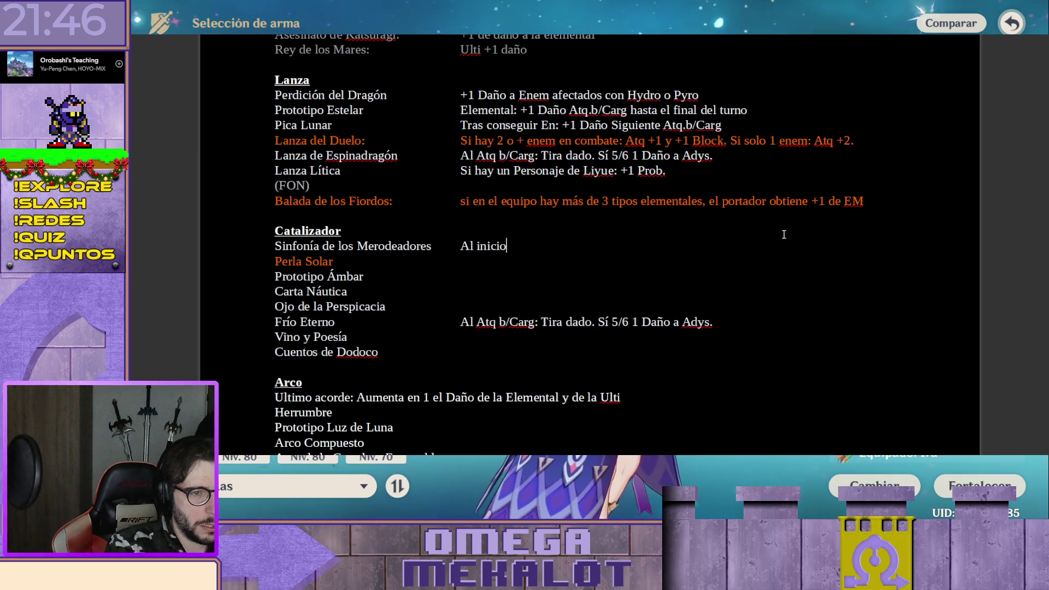
type("de tu")
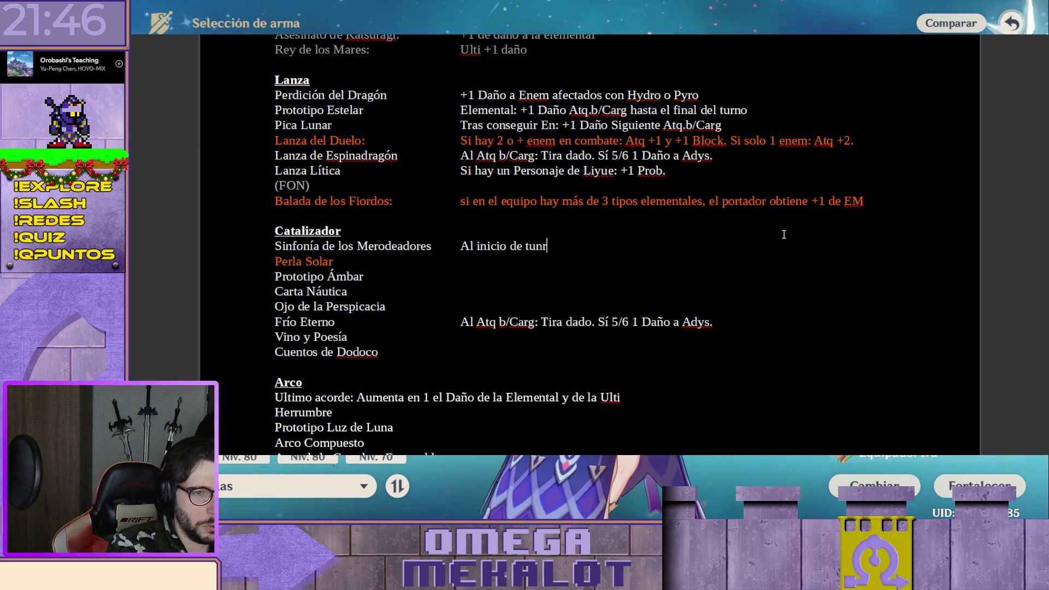
type("nr")
Write "Al inicio de turno: Dado: 1/2 - +1 Daño Atq/Carg", fixing turno and the 1/2 slash
key("BackSpace")
key("BackSpace")
type("rno")
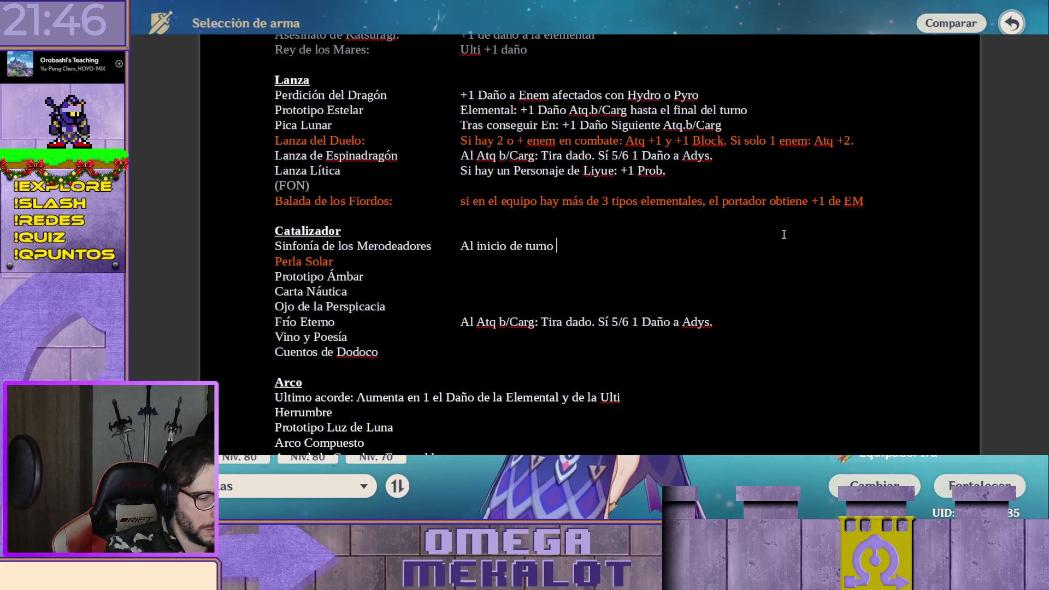
type(" ti")
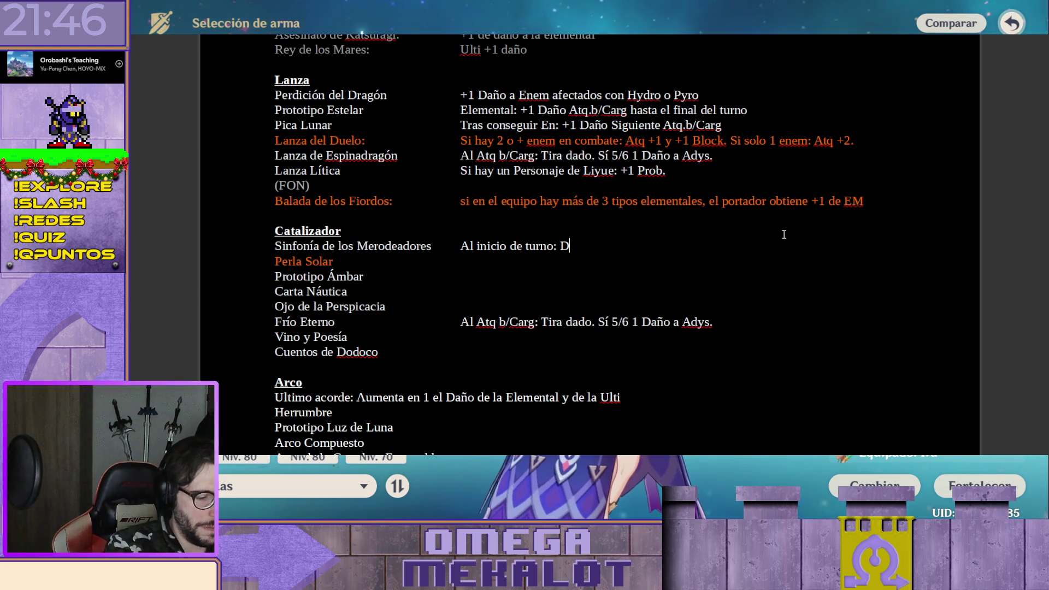
type("ado:")
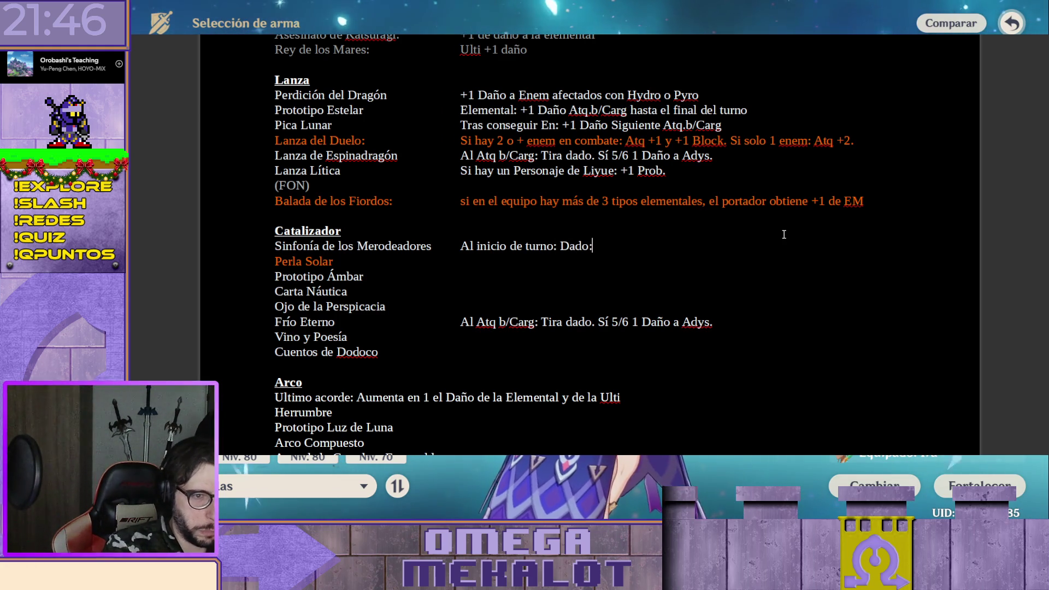
type(" 1")
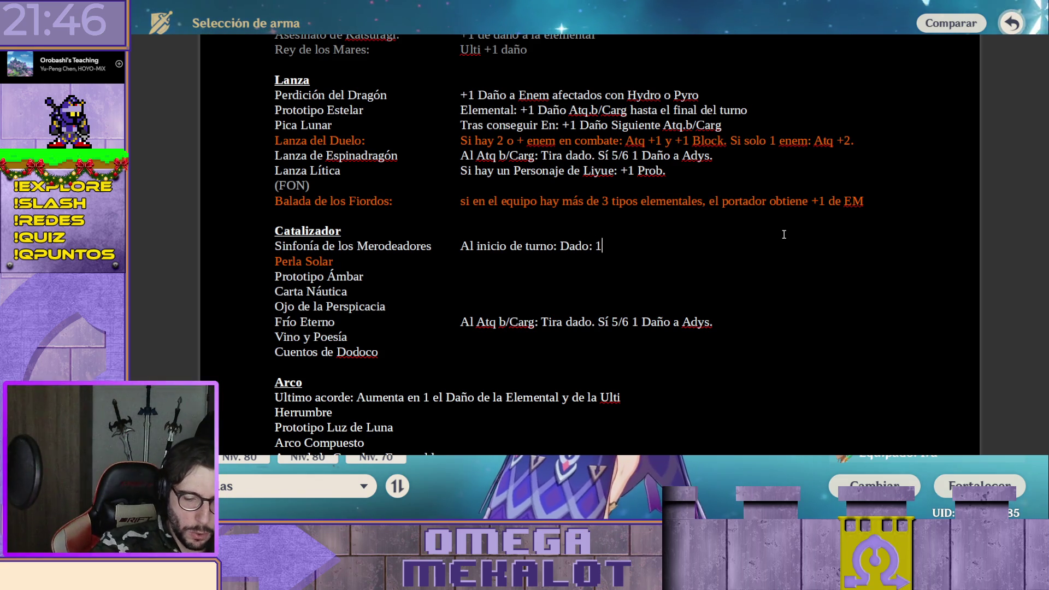
type("2-")
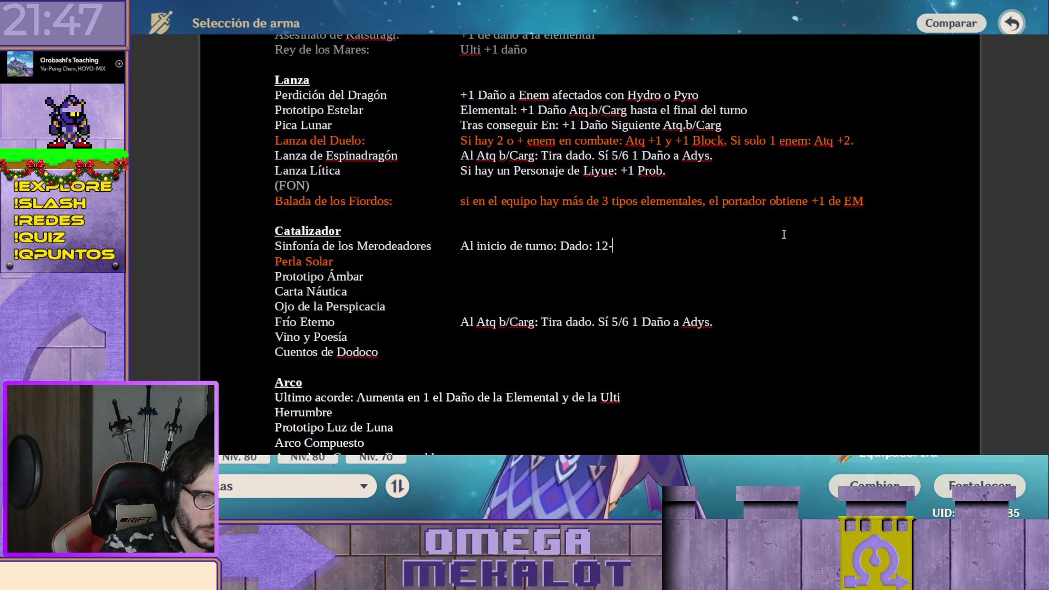
key("Left")
key("Left")
type("/2")
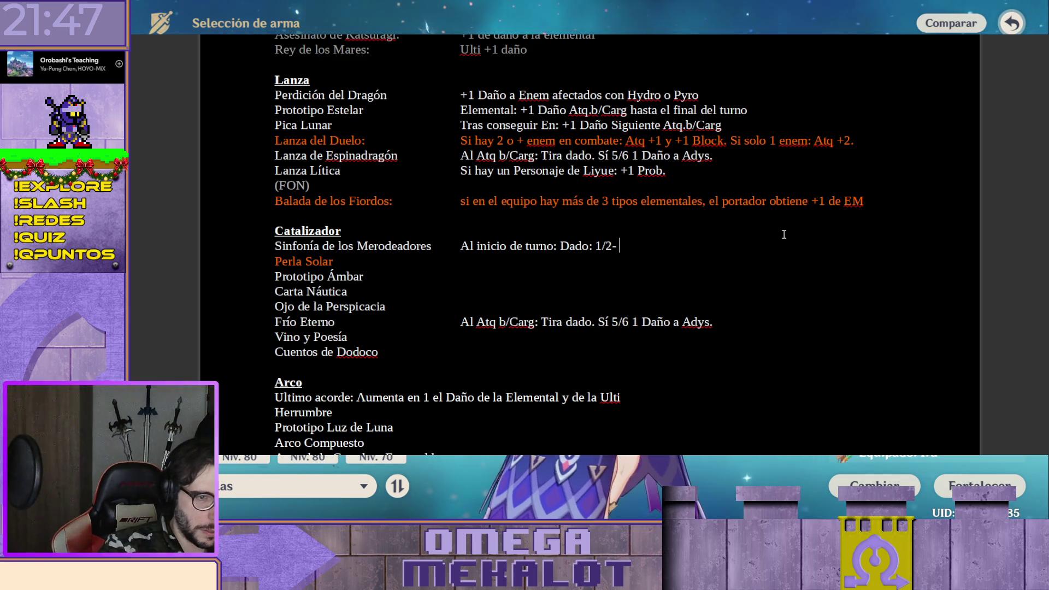
type(" -")
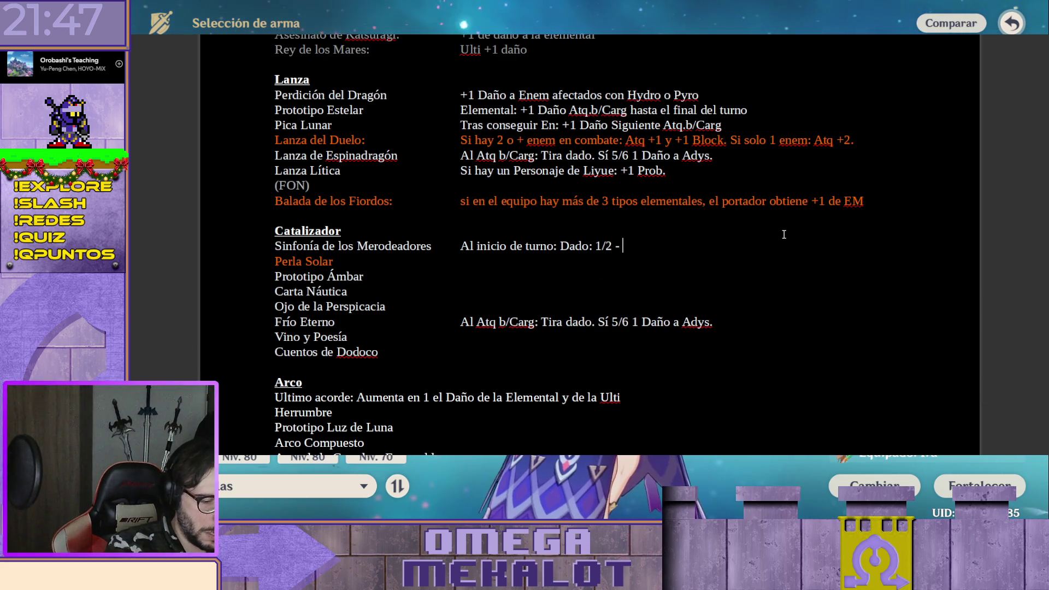
type(" +1")
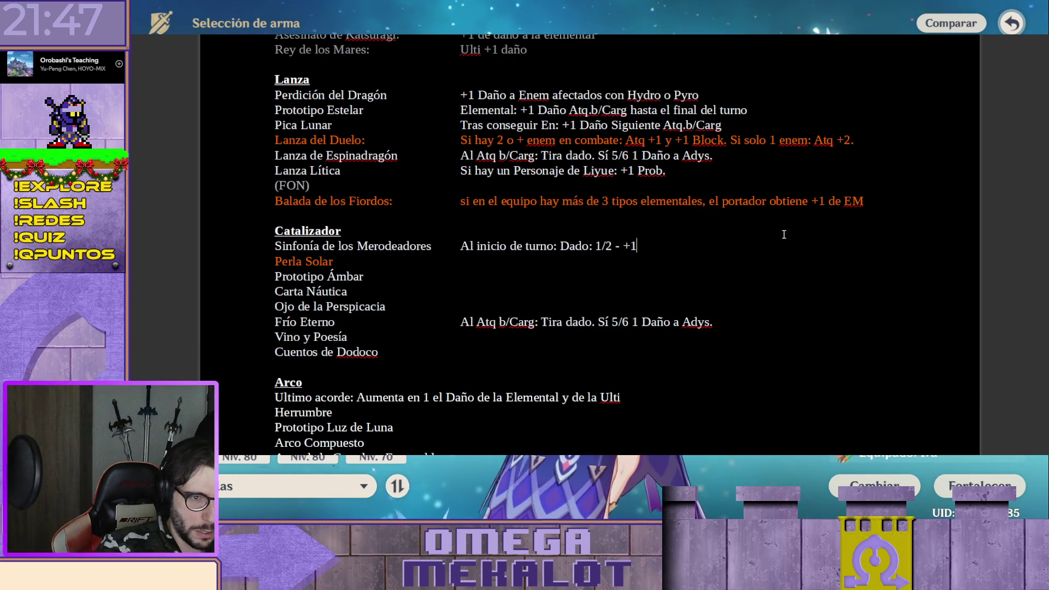
type(" A")
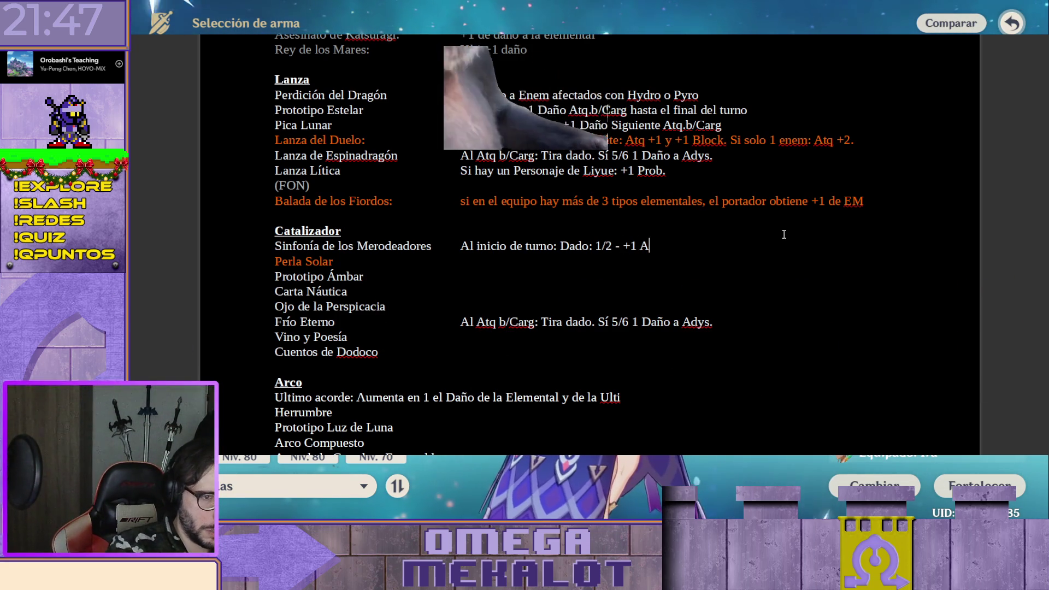
key("BackSpace")
key("BackSpace")
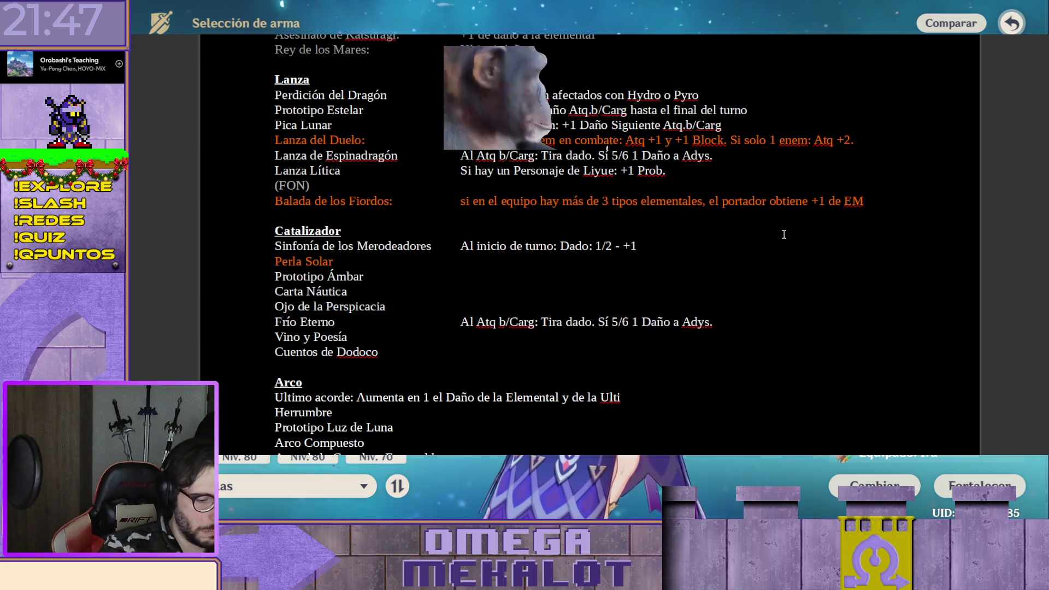
type("Daño ")
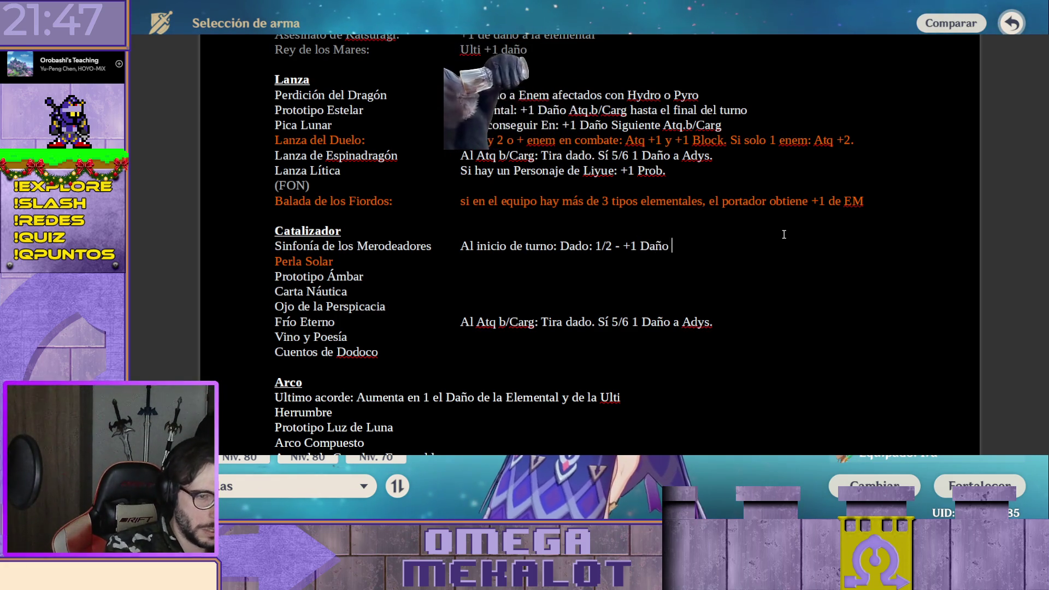
type("Atq")
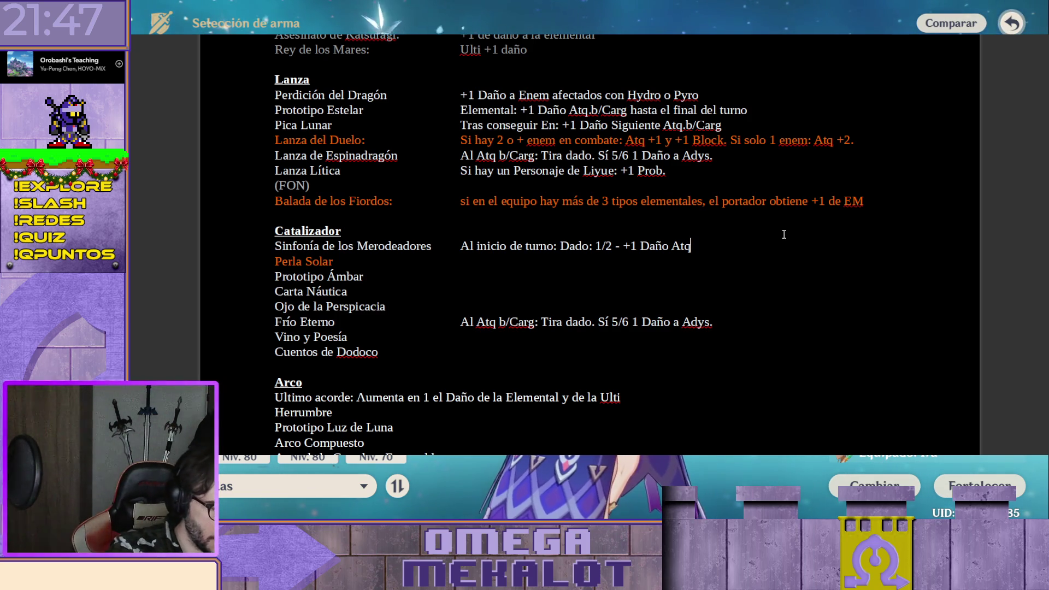
type("/Carg")
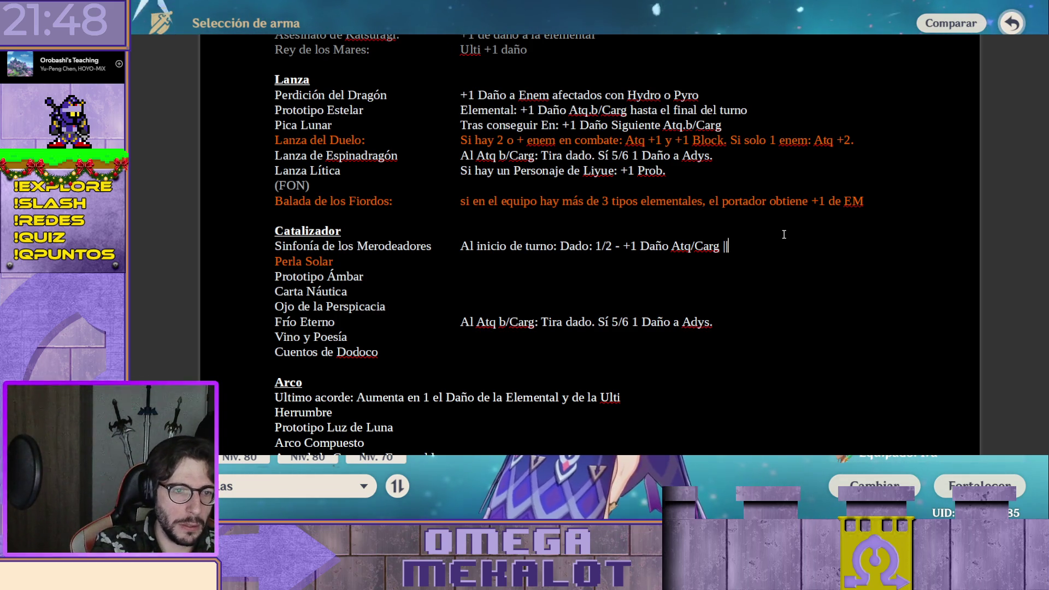
type("|")
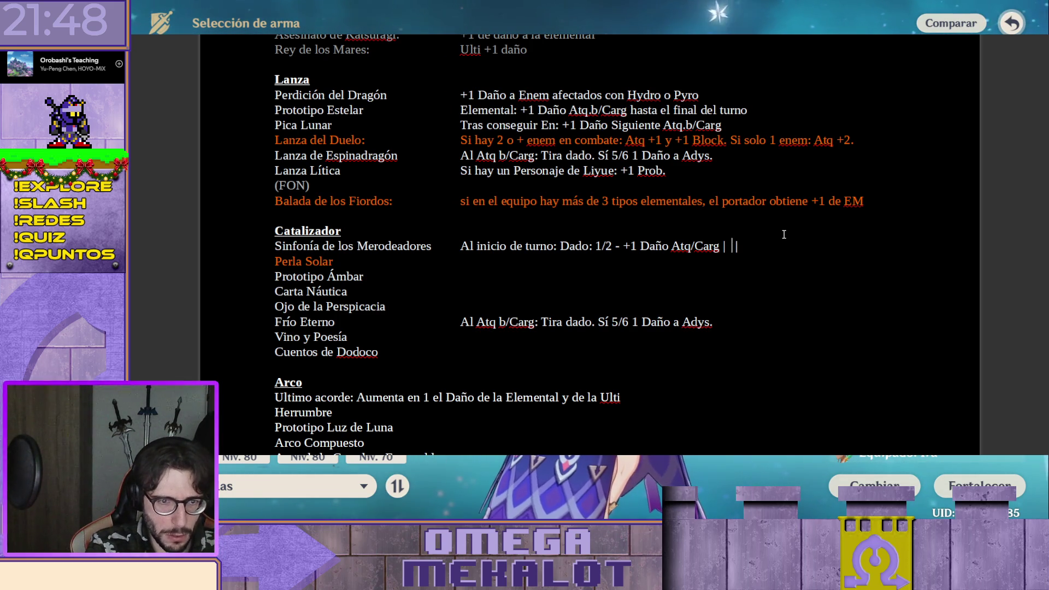
Add "; 3/4 - +1Daño", undoing the ¾ autocorrect symbol
key("shift+Left")
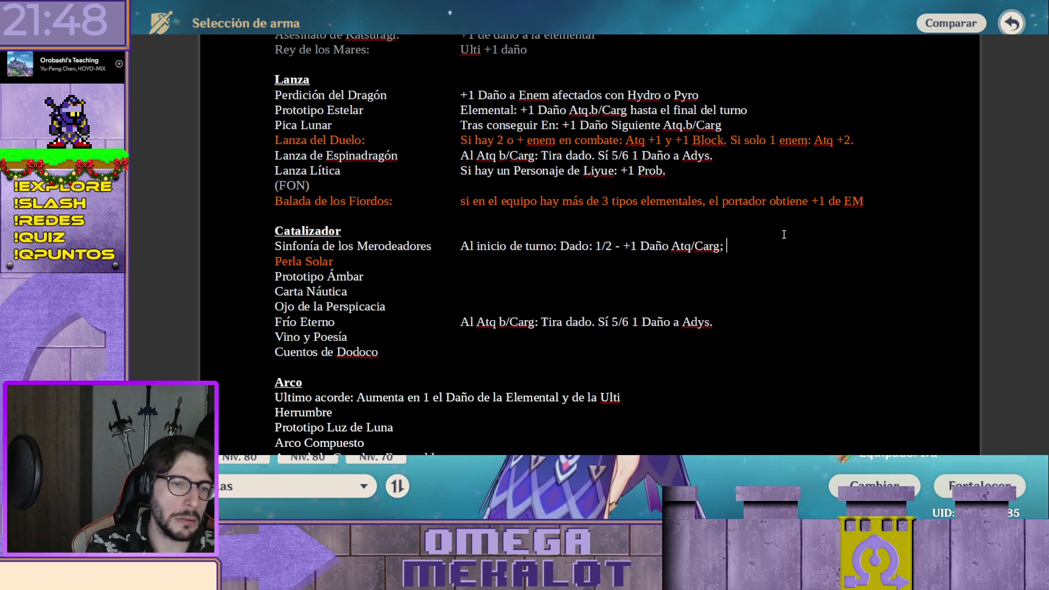
type("2")
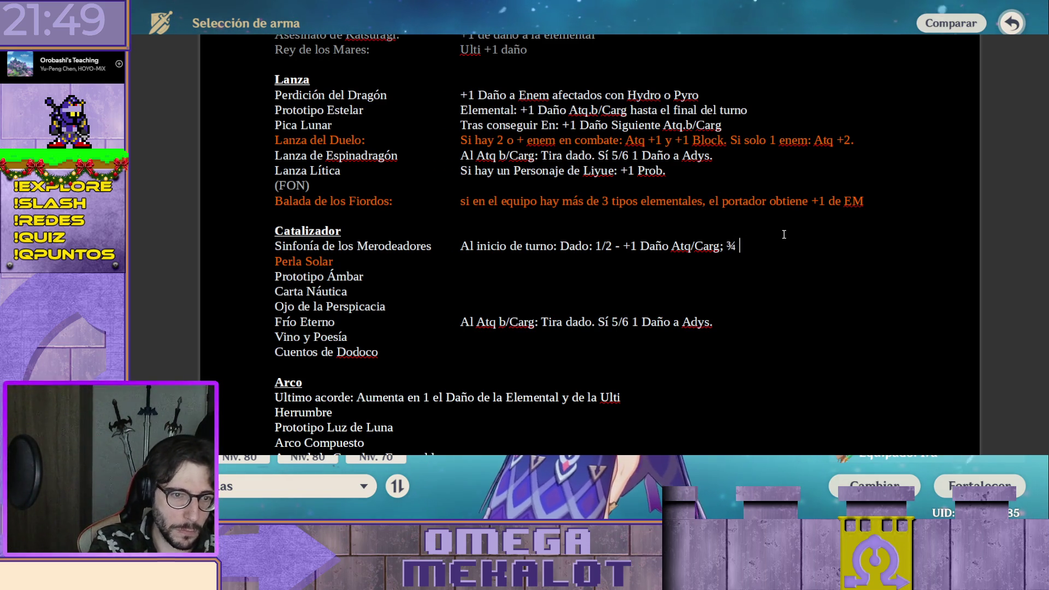
key("BackSpace")
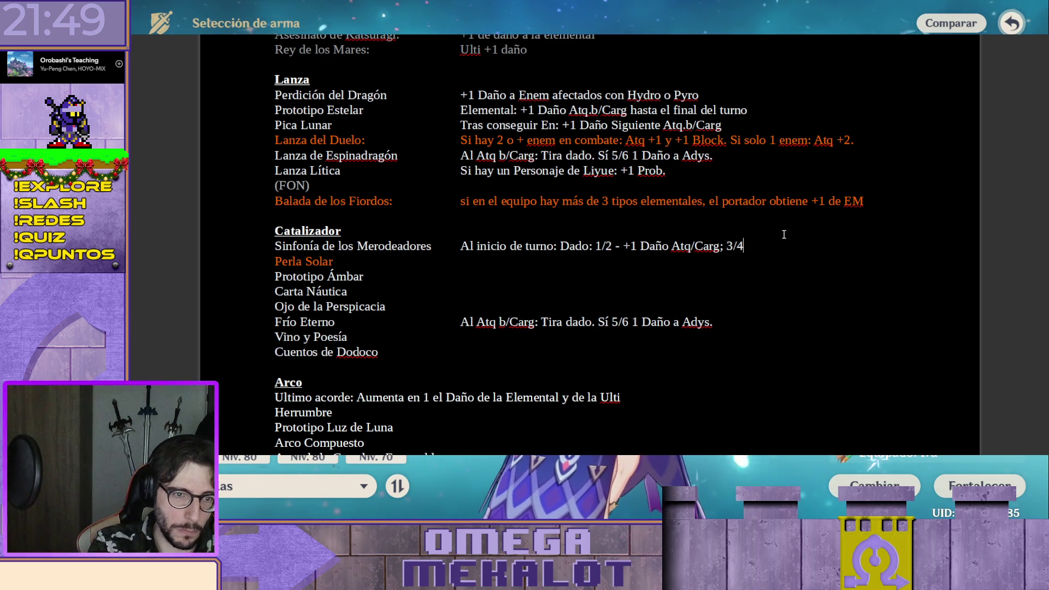
key("Left")
key("ctrl+z")
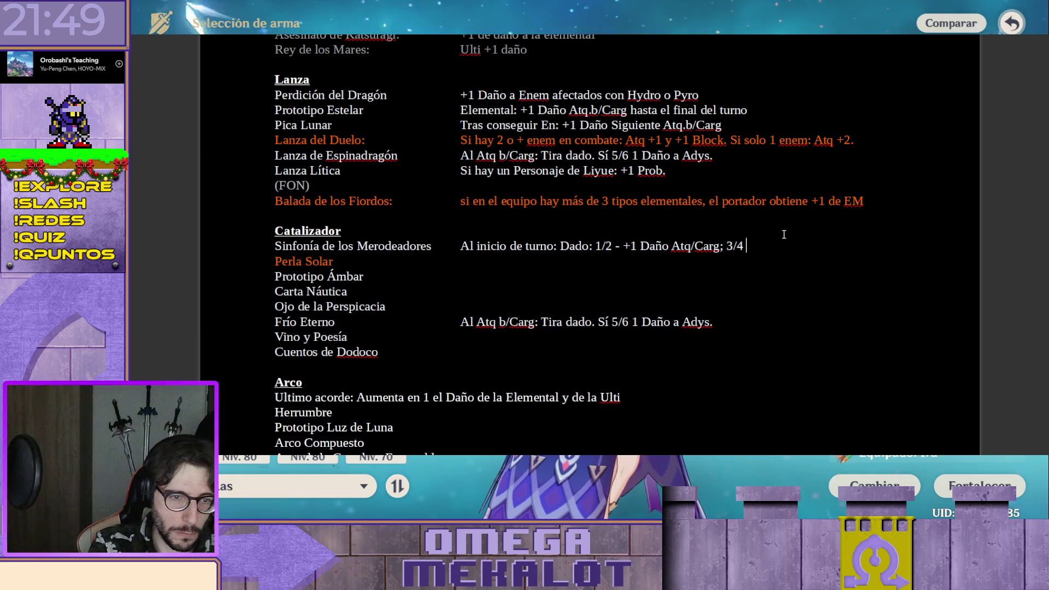
type("- +1D")
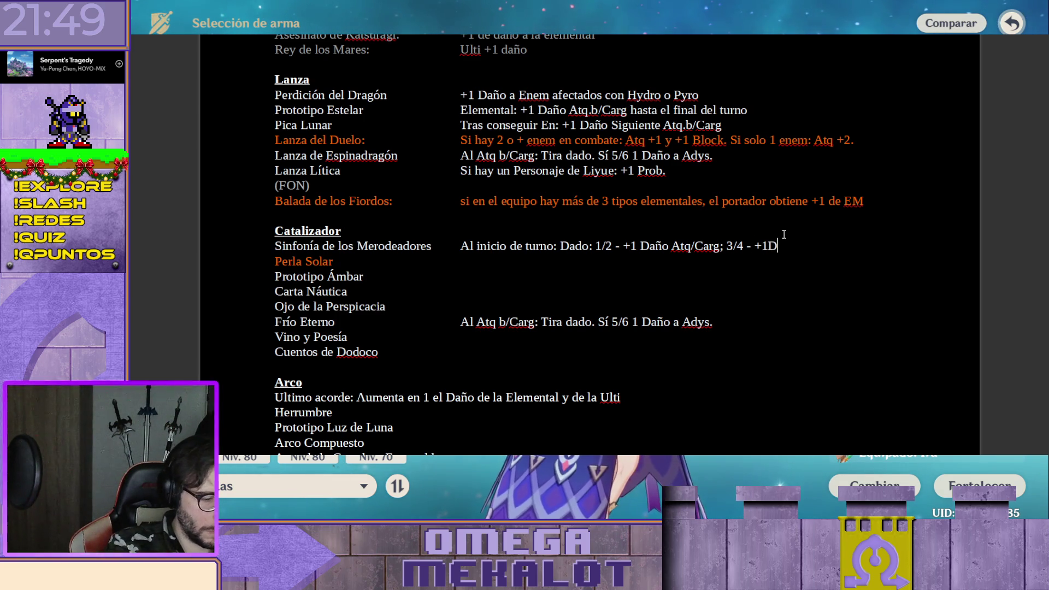
type("año")
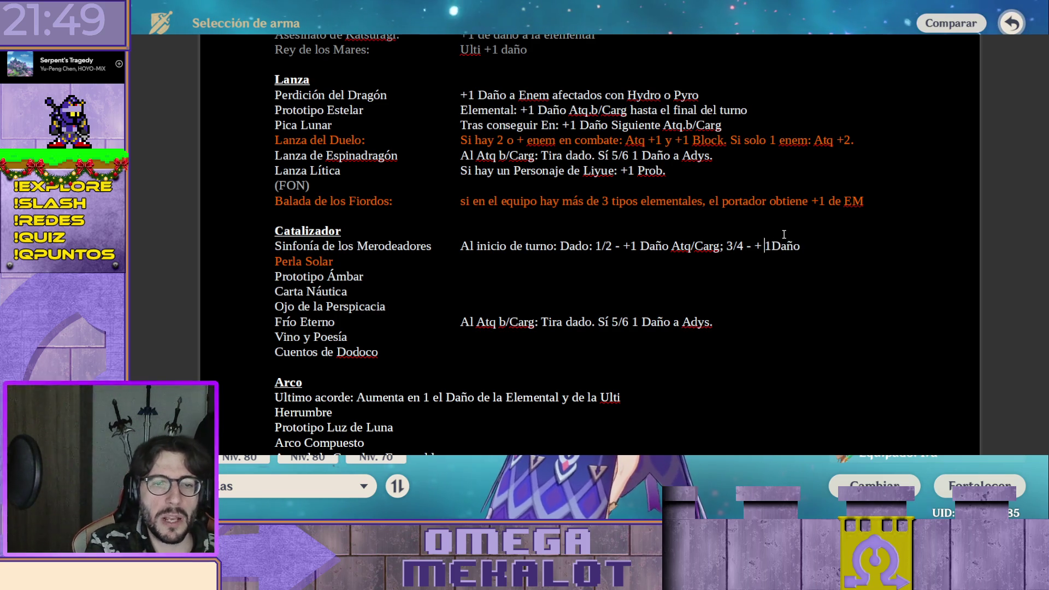
Space out "+1 Daño" and append the third tier "; 5/6 - +1 EM"
key("Right")
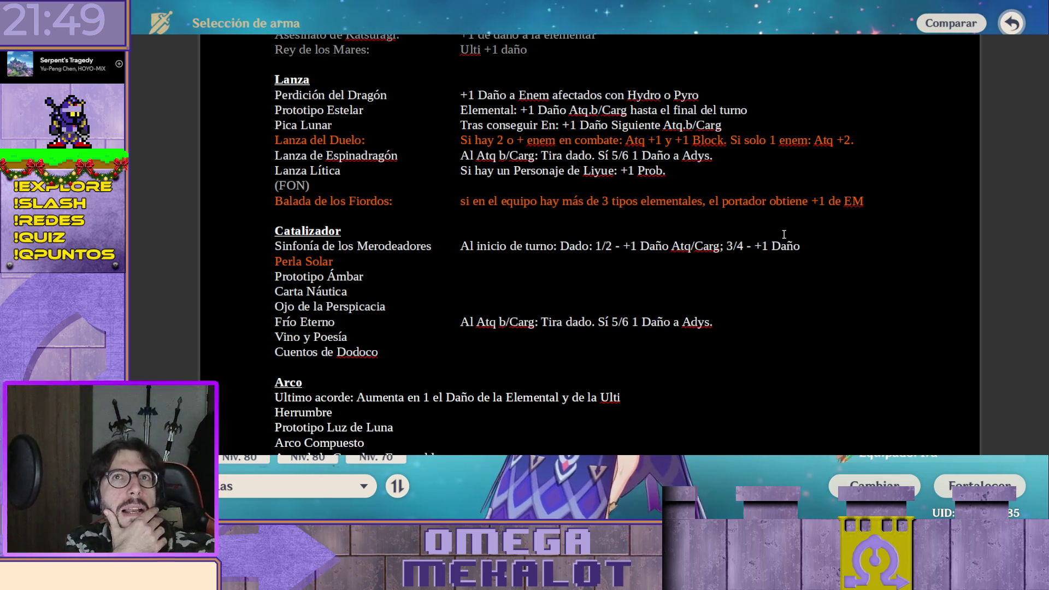
key("End")
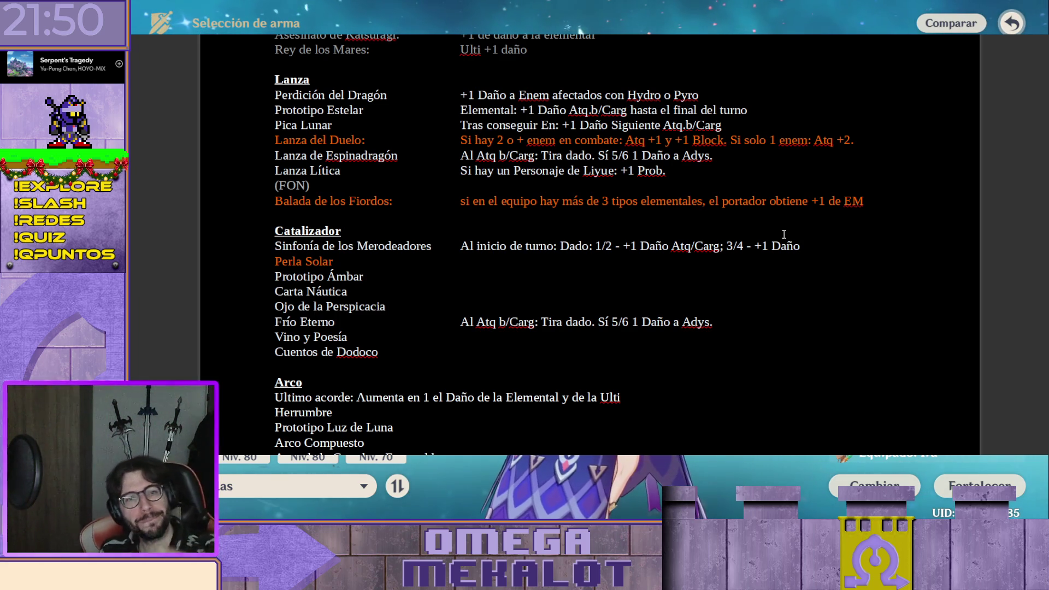
type("Daño;")
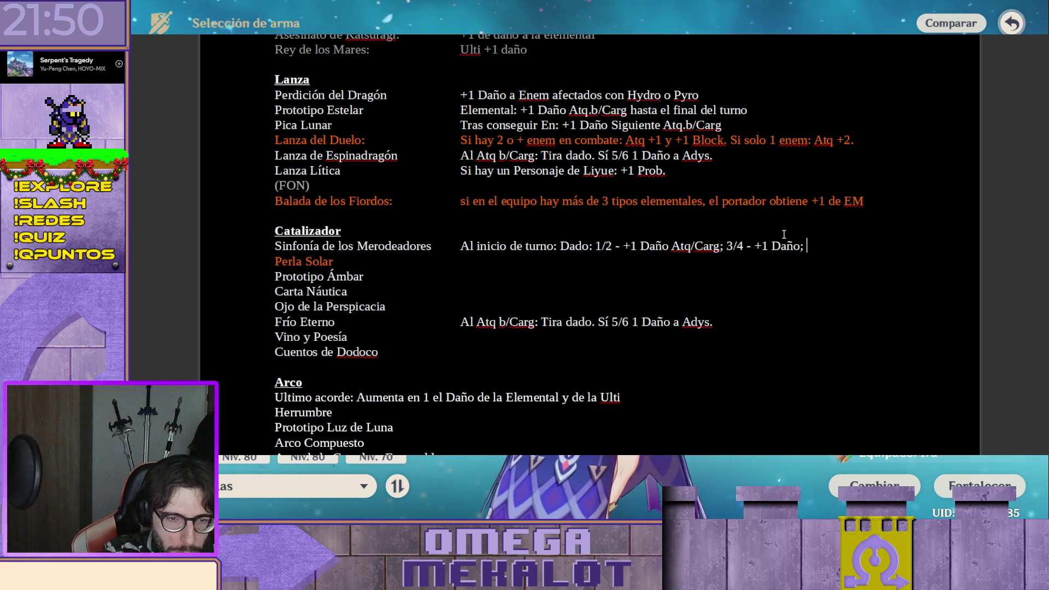
type(" 5/6 -")
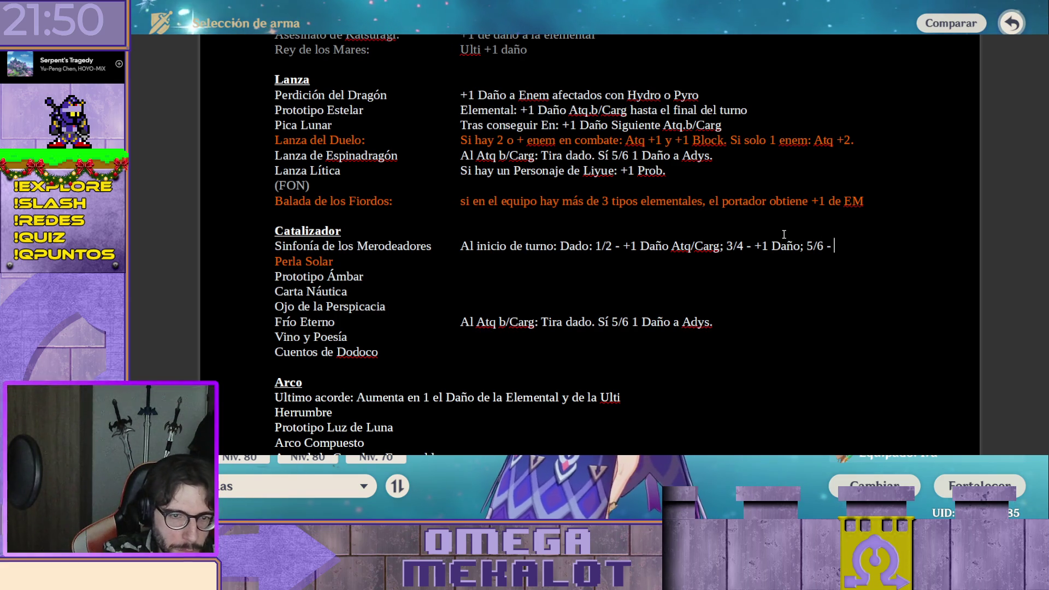
type("+1 EM")
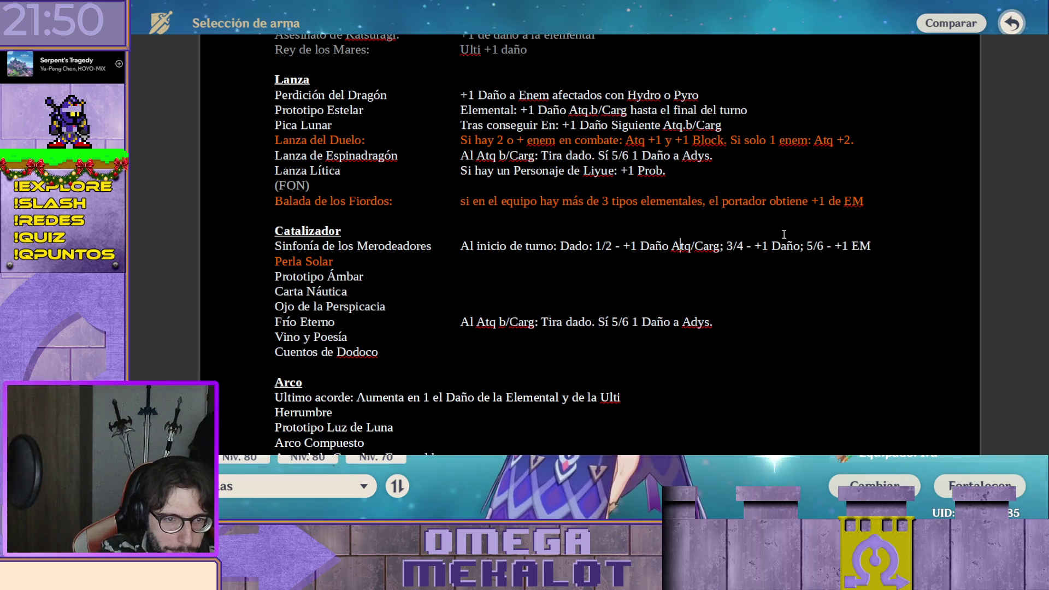
Trim the 1/2 tier's "Atq/Carg" down to "Atq"
key("Left")
key("Left")
key("Left")
key("Right")
key("Right")
key("Right")
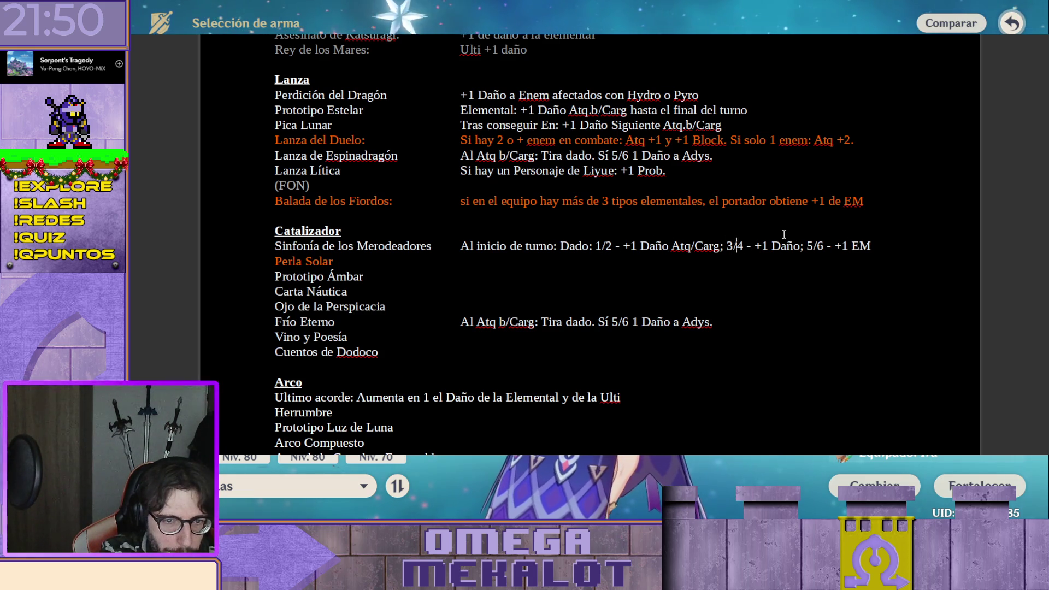
key("Left")
key("Left")
key("Left")
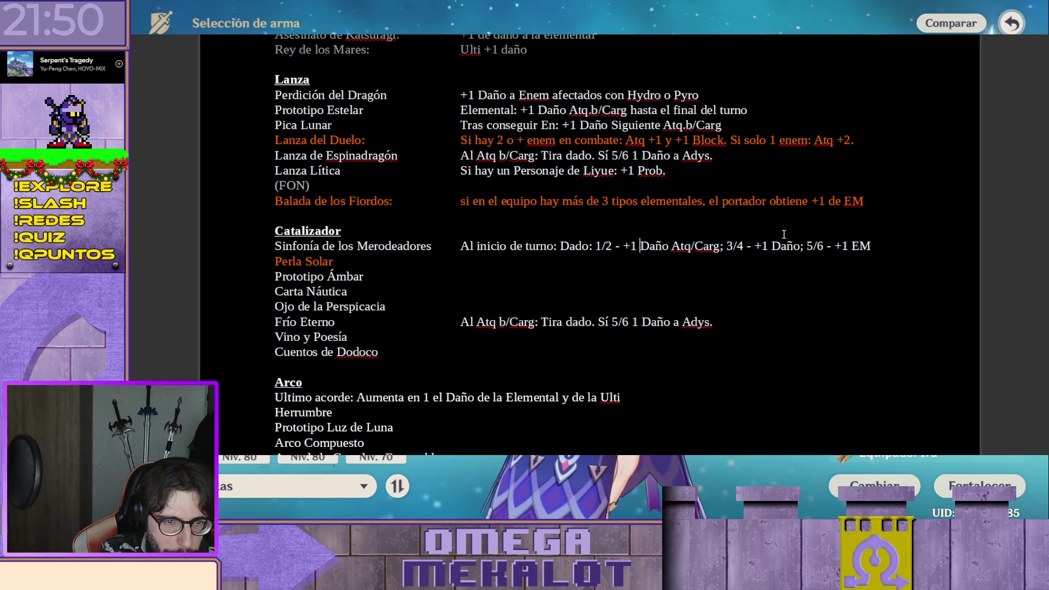
key("Right")
key("Right")
key("Right")
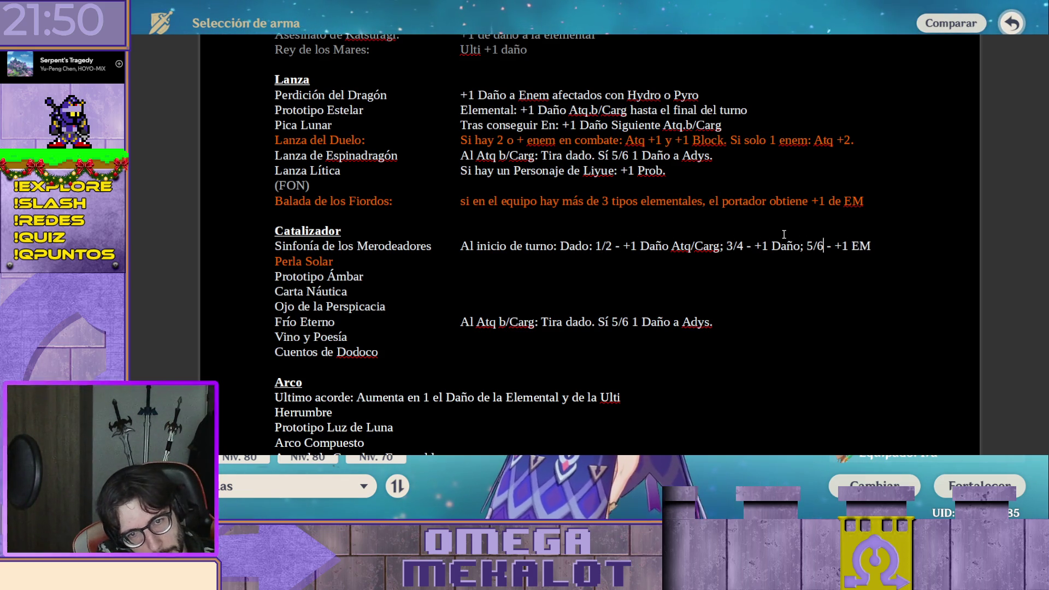
key("Left")
key("Right")
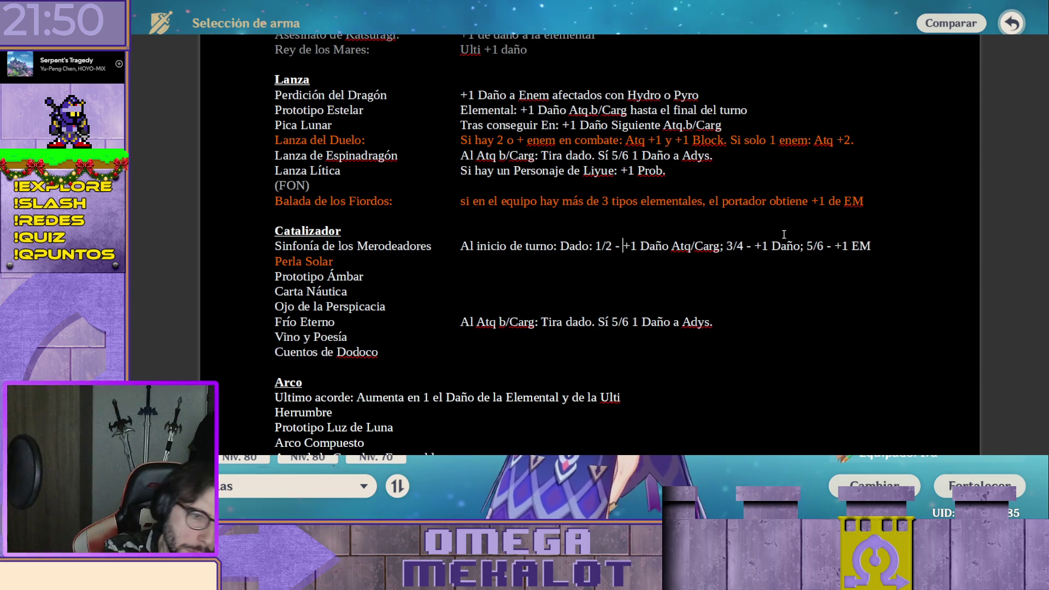
key("Right")
key("Right")
key("Right")
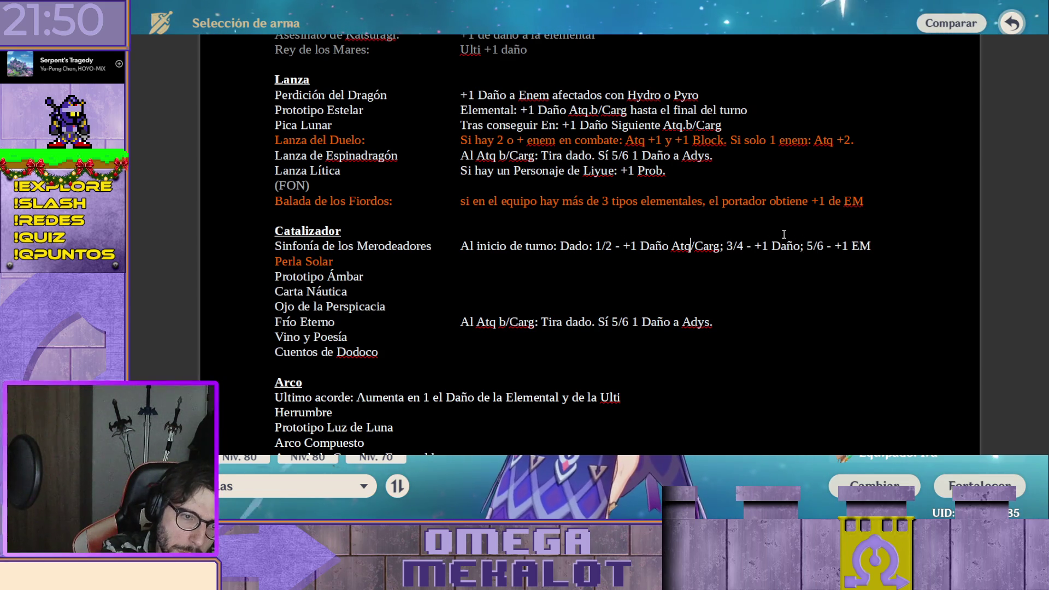
key("Right")
key("Right")
key("Right")
key("BackSpace")
key("BackSpace")
key("Delete")
key("Delete")
key("Delete")
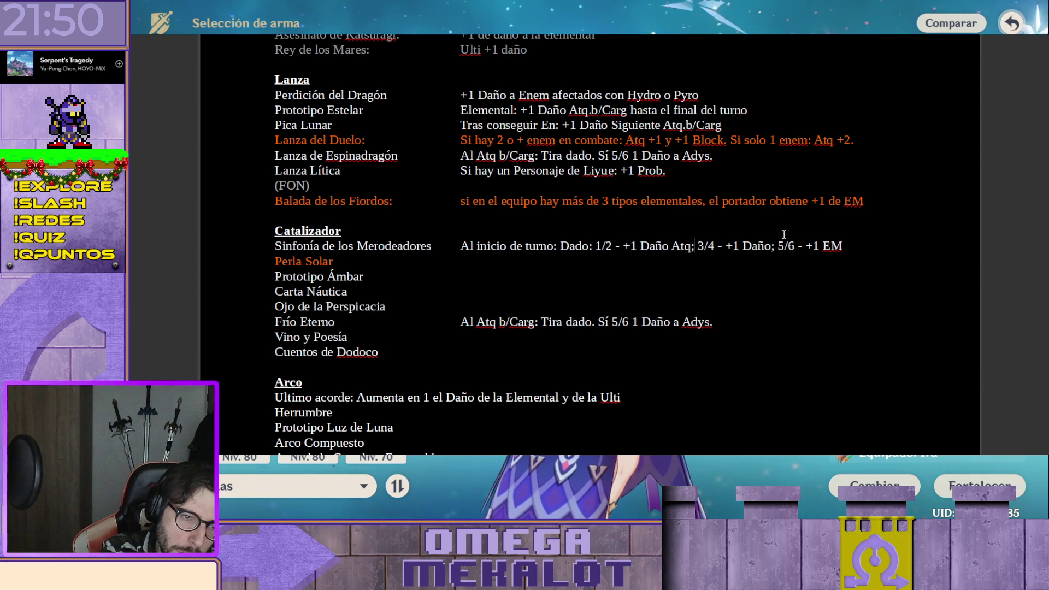
Make the tiers read "Atq b" and "Atq Carg", then move beside Prototipo Ámbar
key("Right")
key("Right")
key("Right")
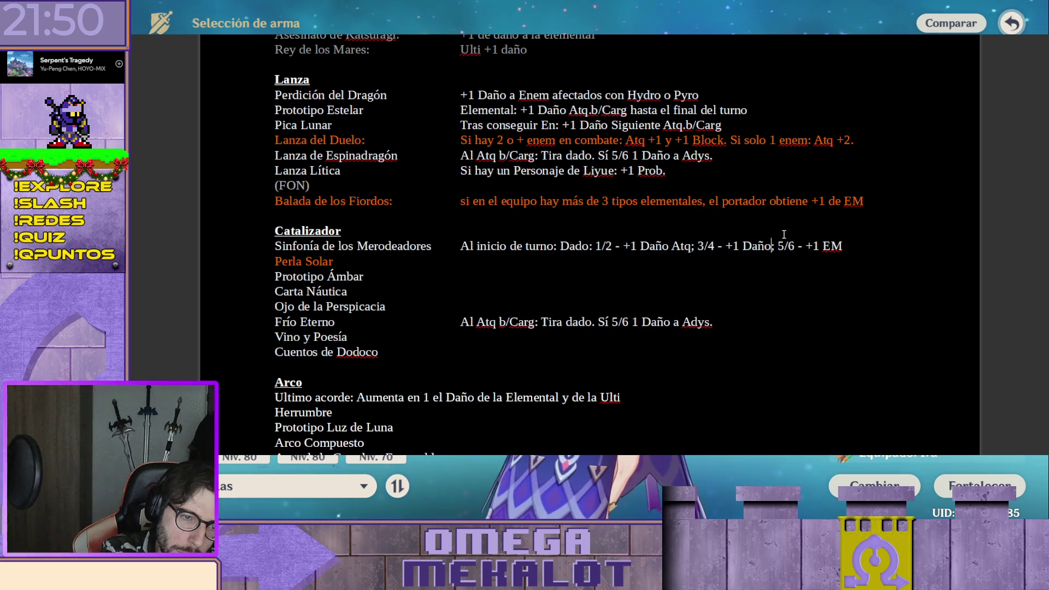
key("Left")
key("Left")
type("Atq Carg")
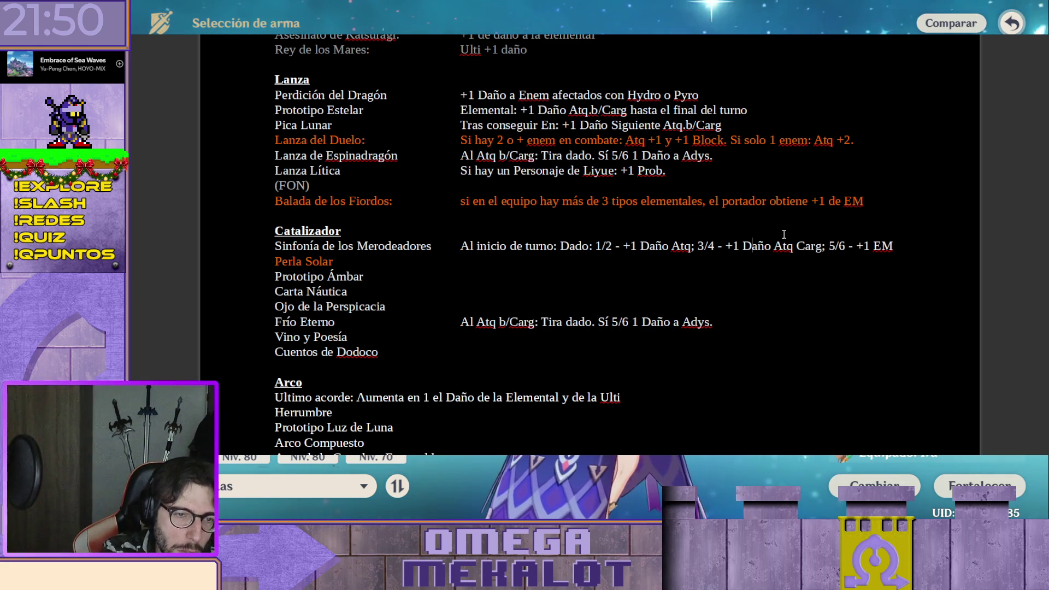
key("Left")
key("Left")
type("B")
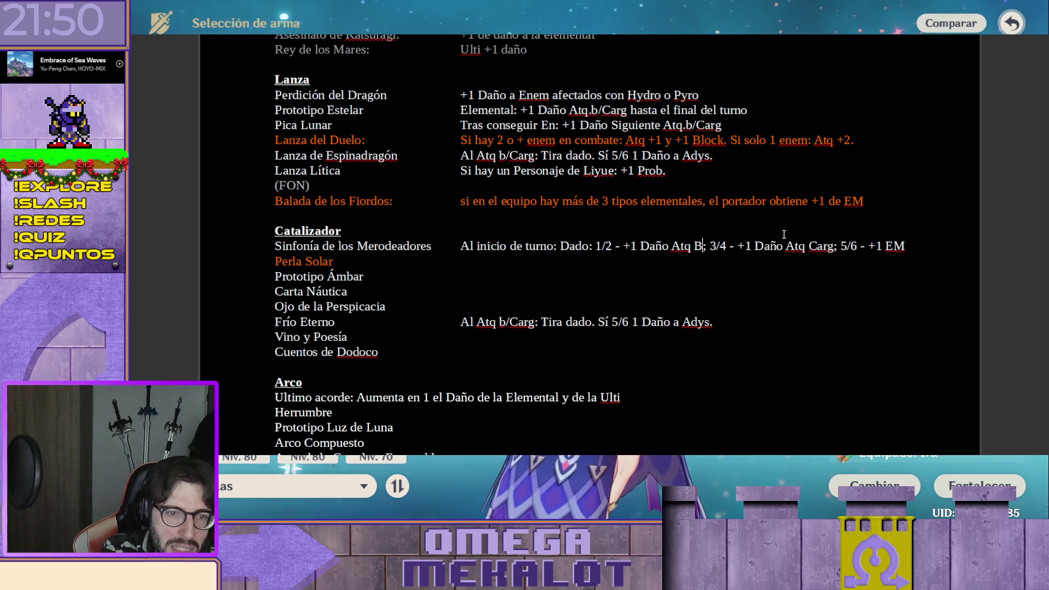
key("BackSpace")
type("b")
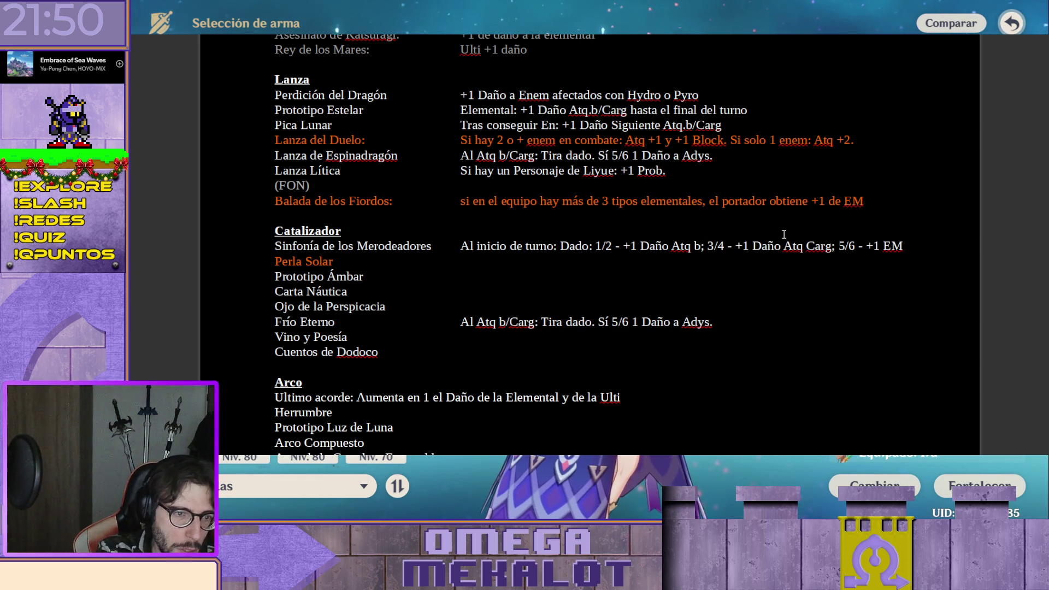
key("Down")
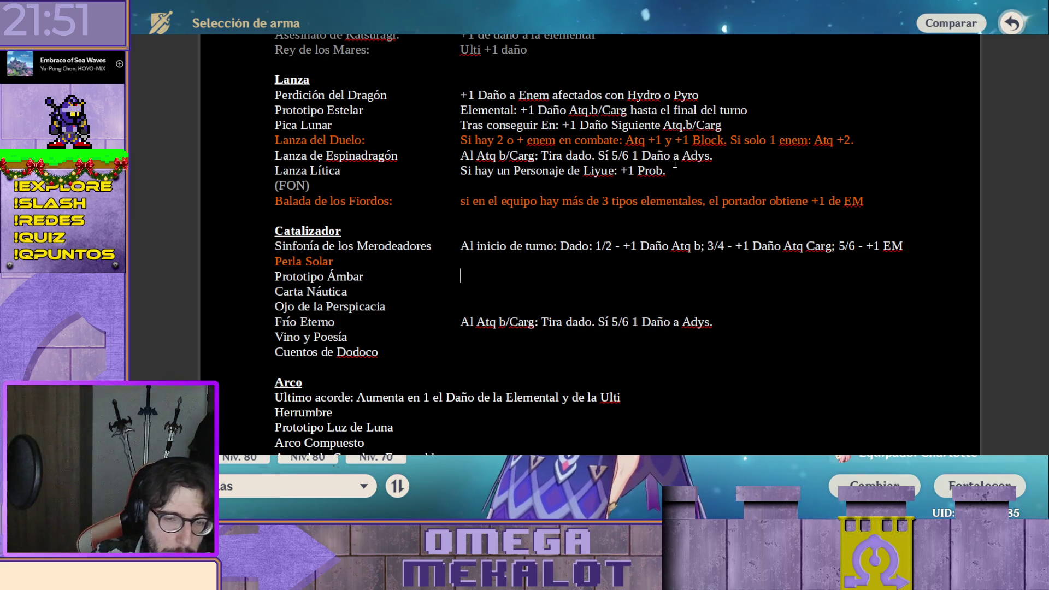
type("Ulti:")
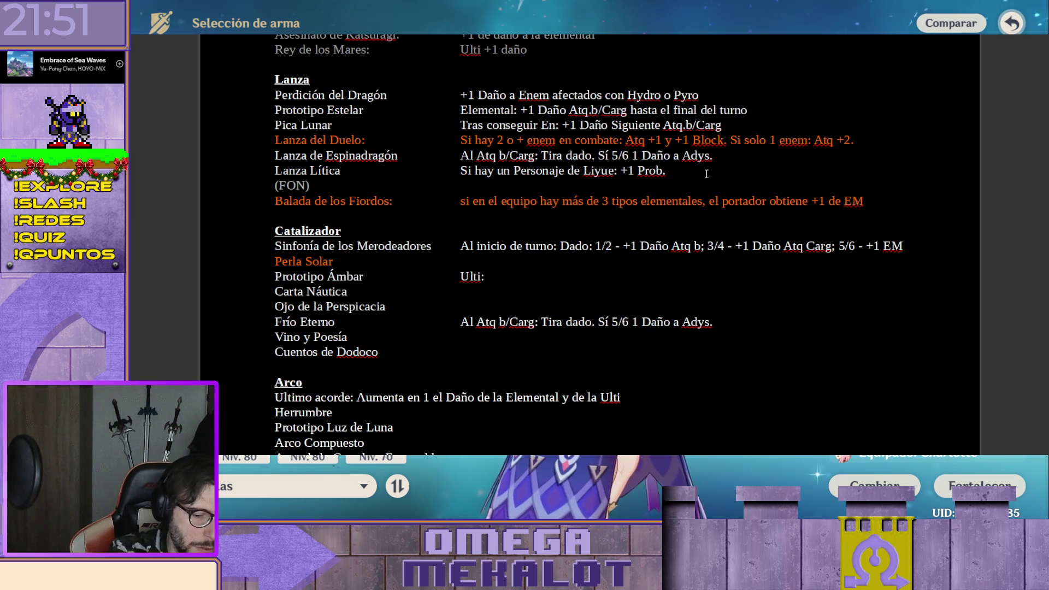
type(" +1EN")
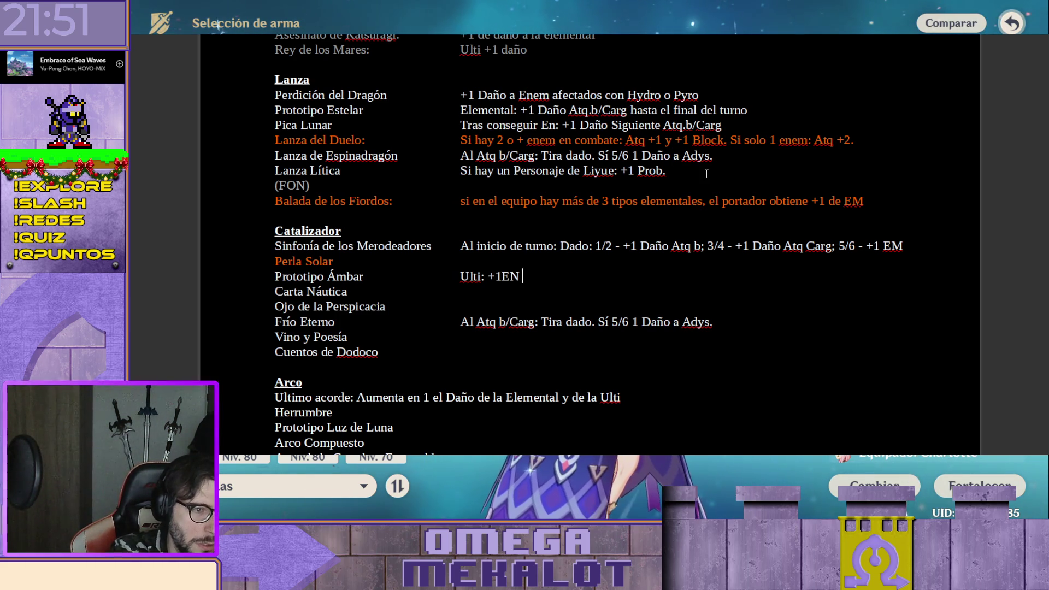
type(" a aliados Ady")
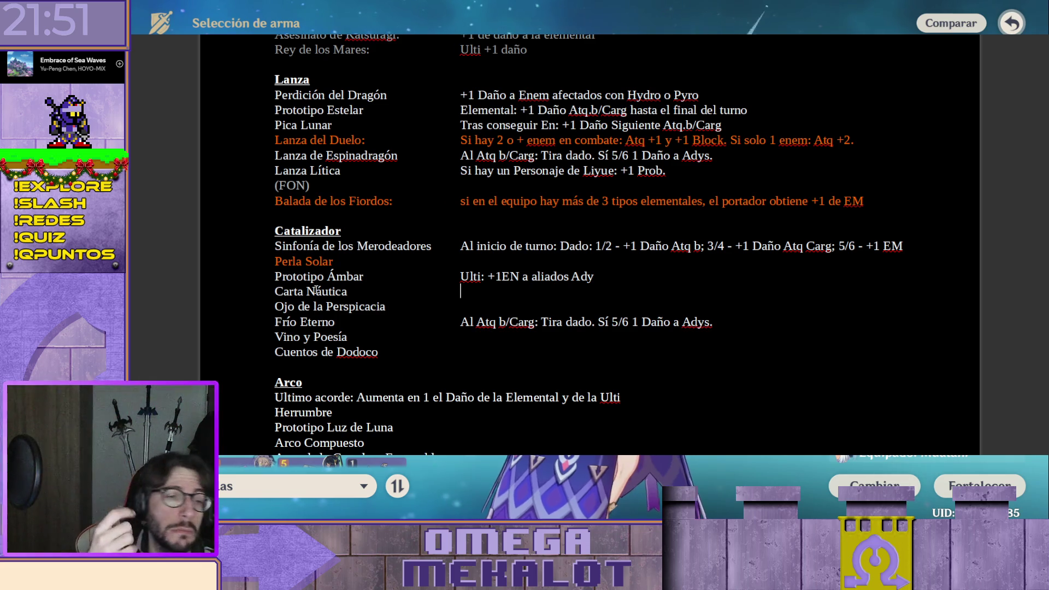
type("E")
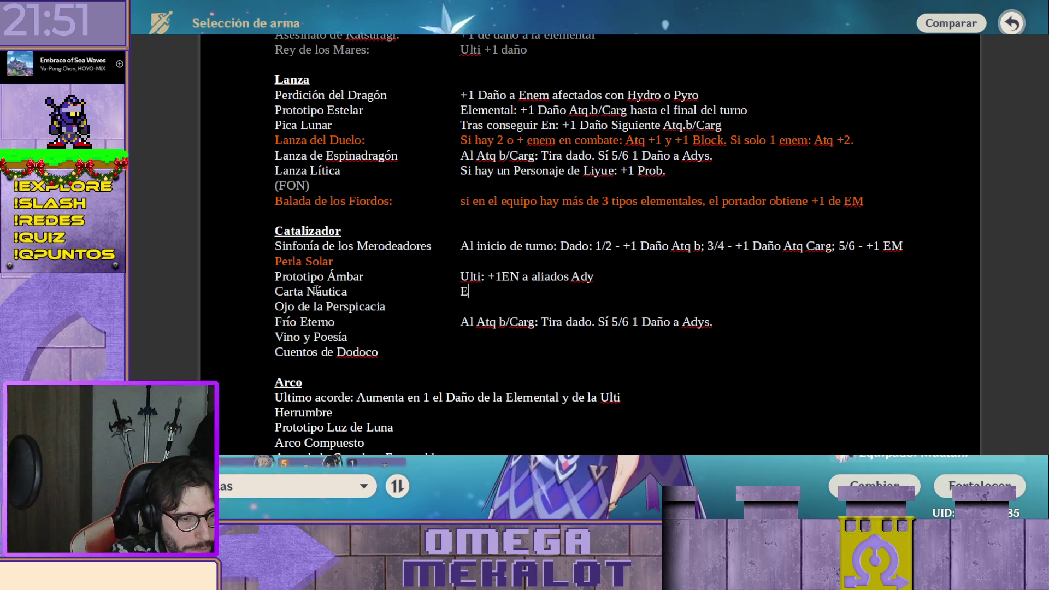
Write Carta Náutica's effect "Reacción: +1 Daño Elemental la siguiente Acción.", fixing typos
key("BackSpace")
type("Reacción: ")
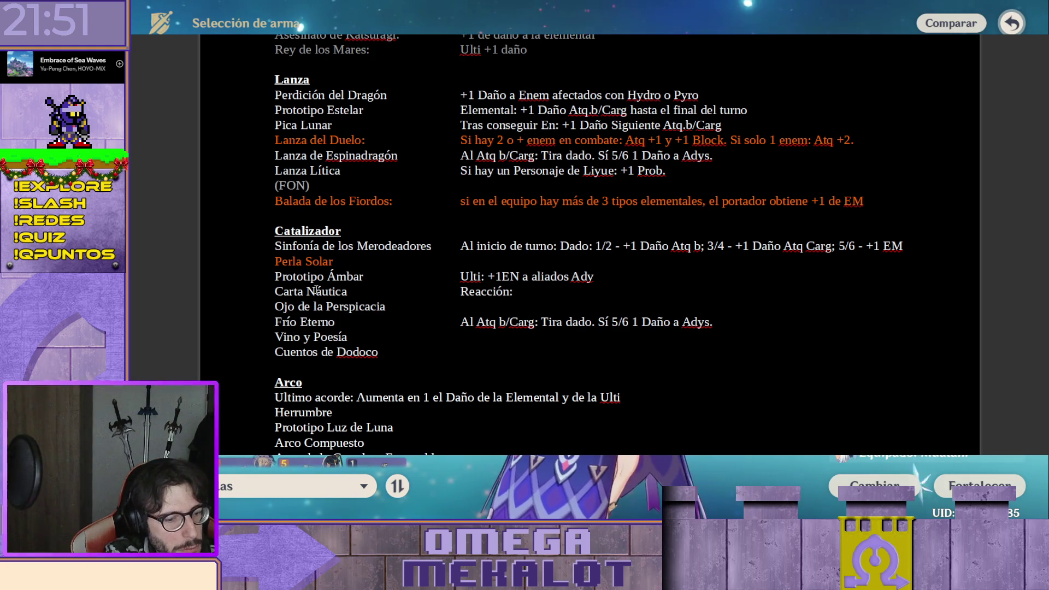
type("+")
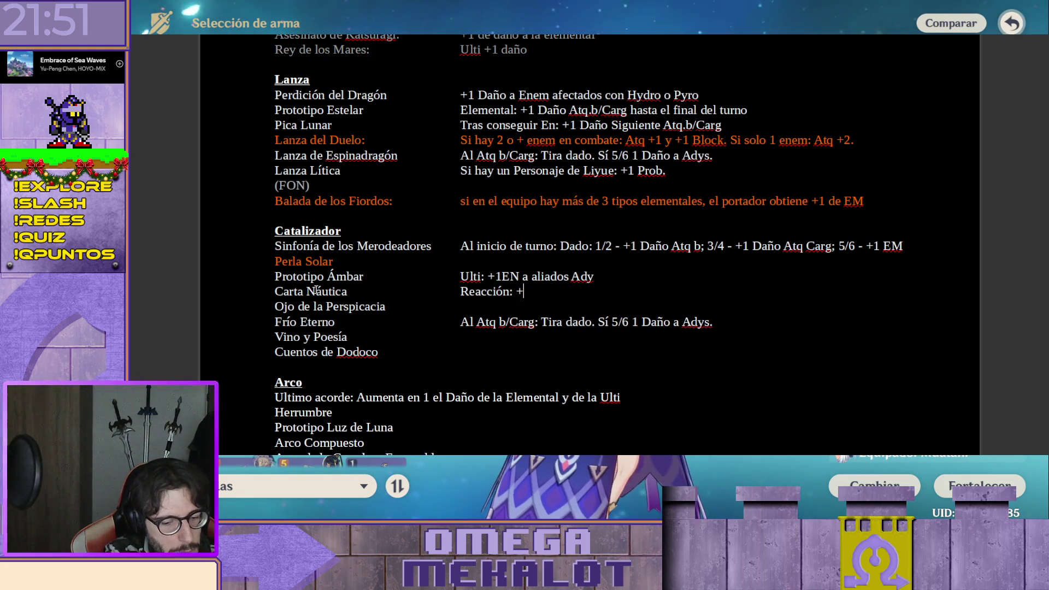
type("1 Daño")
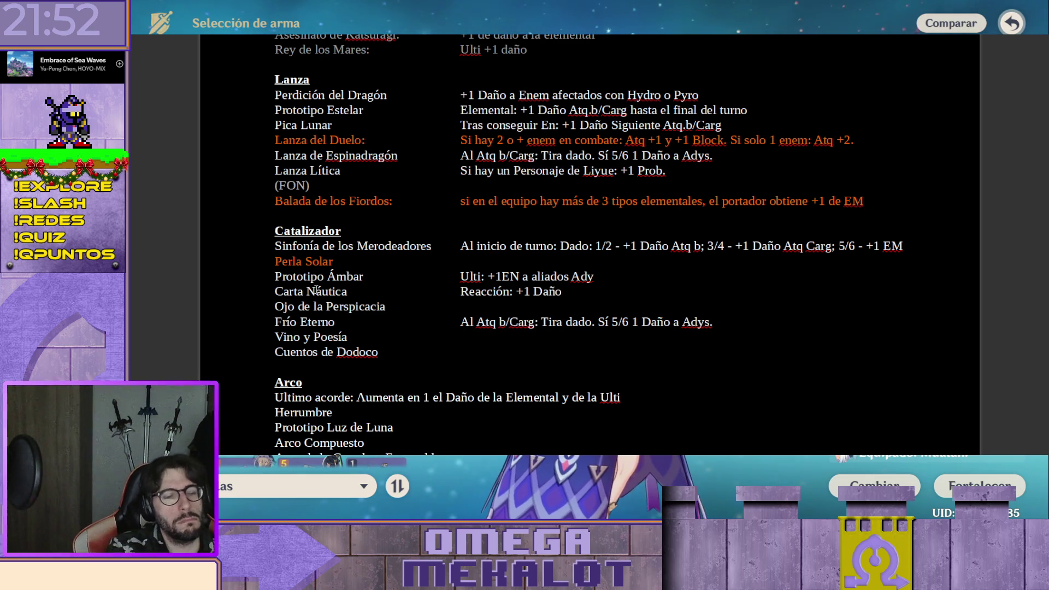
key("Left")
key("Left")
key("Left")
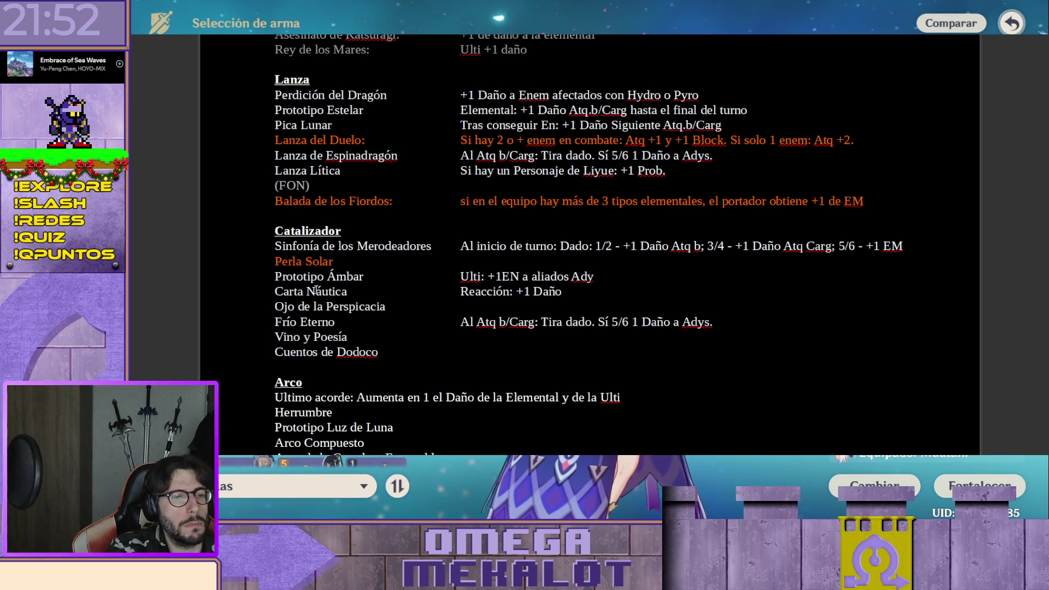
key("End")
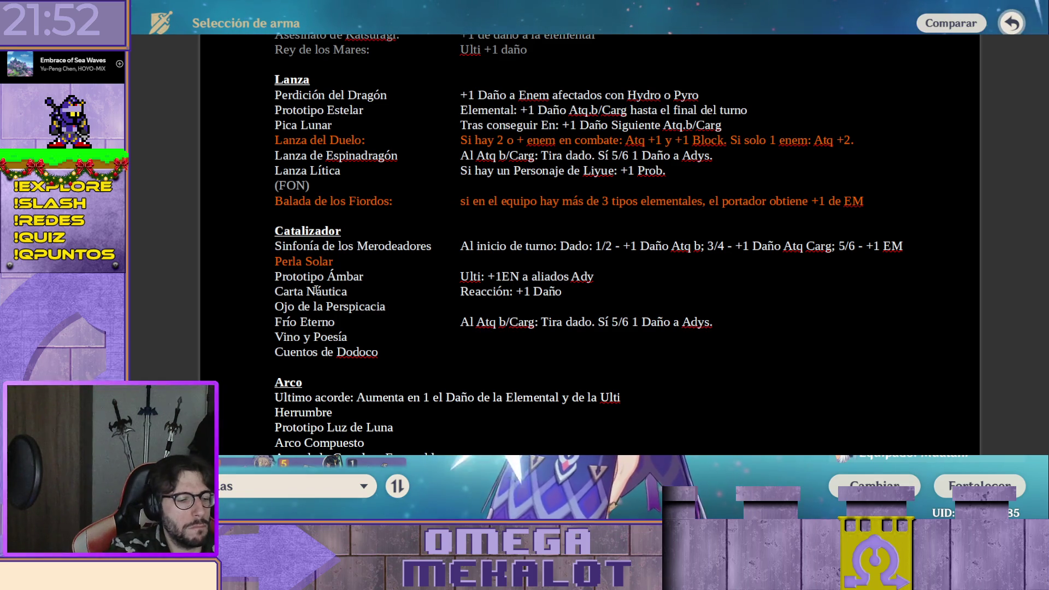
type("Elemental ")
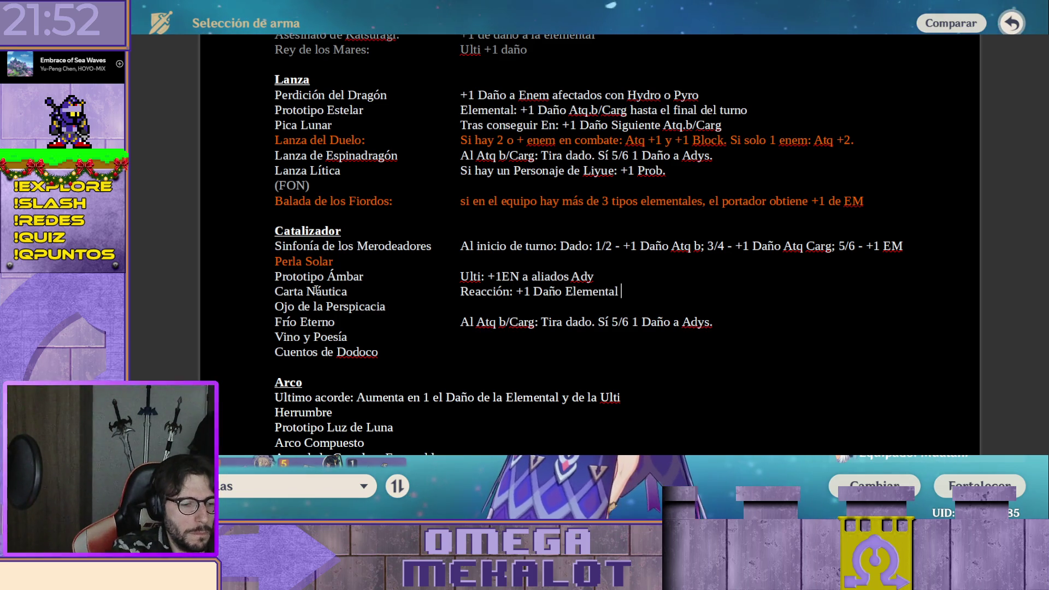
type("()")
key("Left")
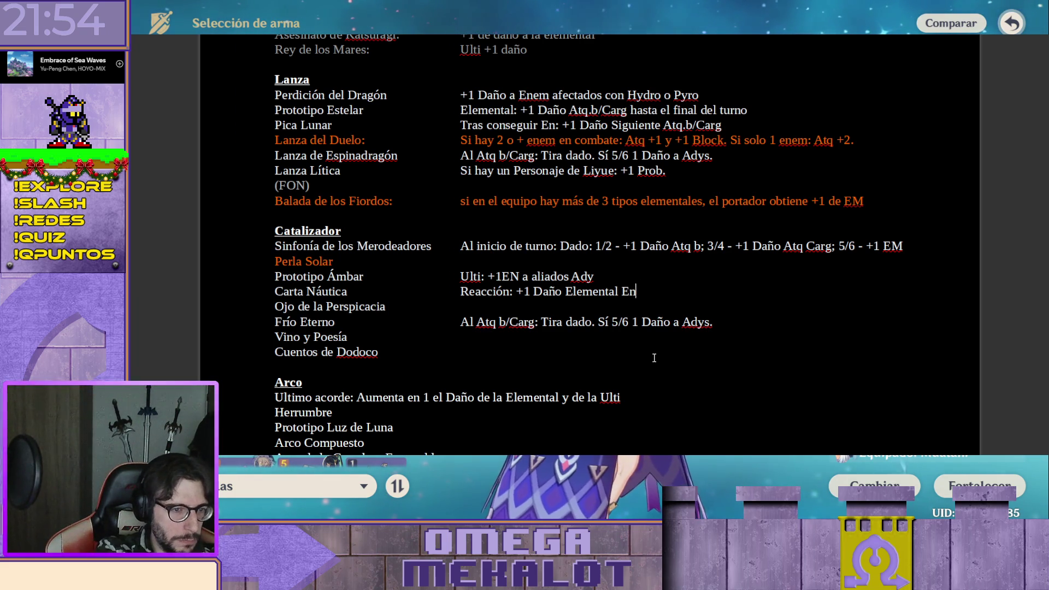
type("en el s")
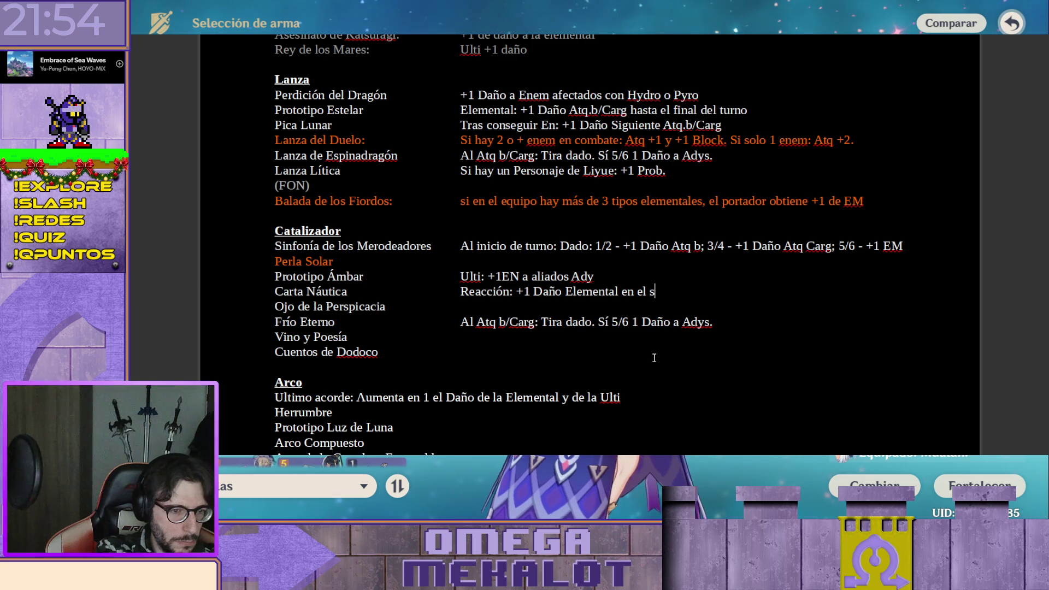
type("la ")
type("si")
type("iente")
key("BackSpace")
key("BackSpace")
key("BackSpace")
key("BackSpace")
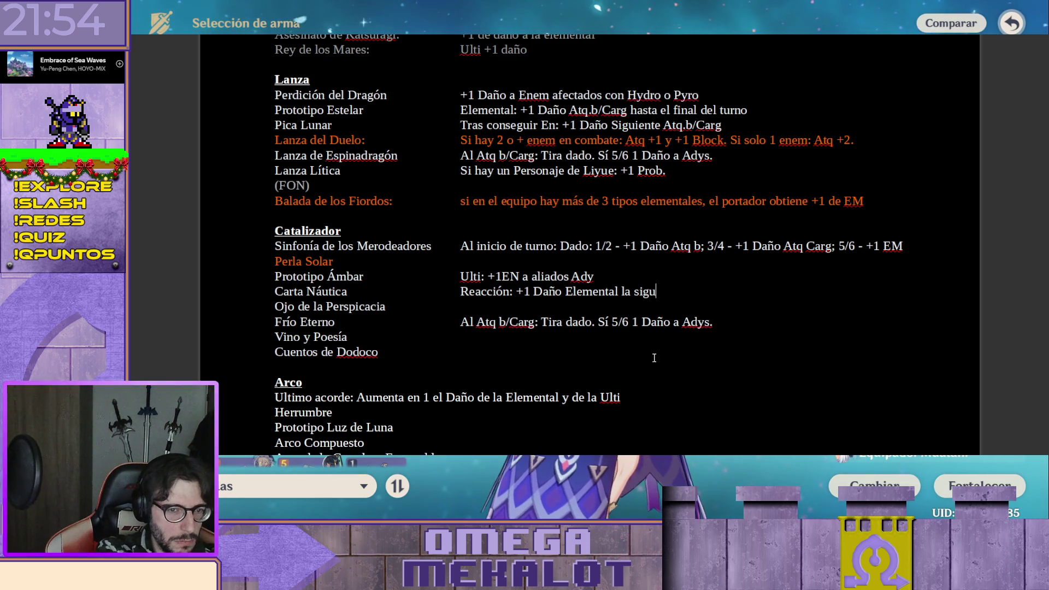
type("en")
type("iente Acción.")
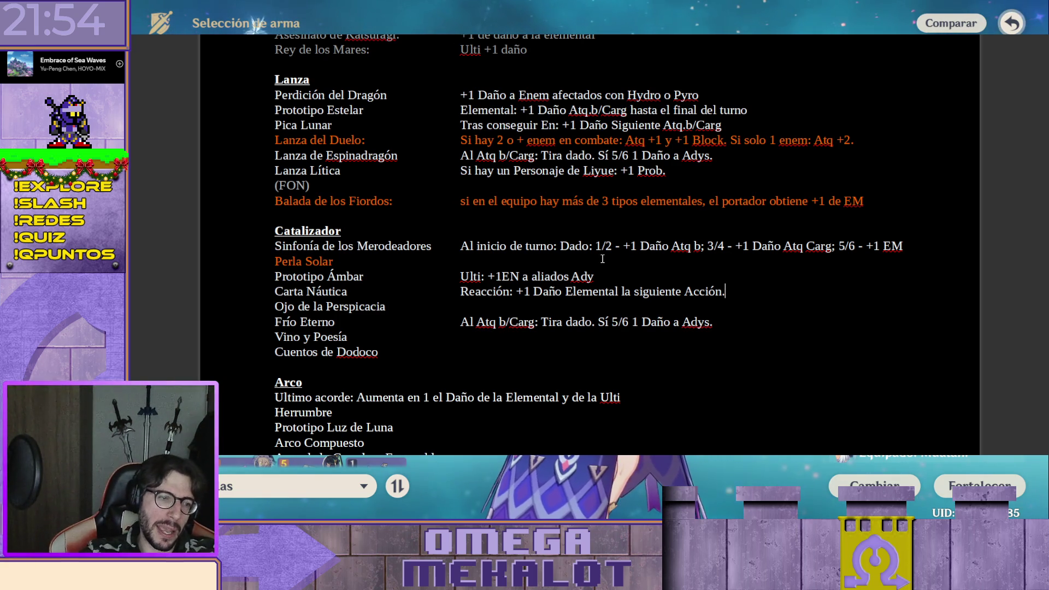
scroll(639, 270, "up", 1)
scroll(534, 241, "up", 8)
scroll(532, 244, "up", 4)
scroll(531, 243, "up", 2)
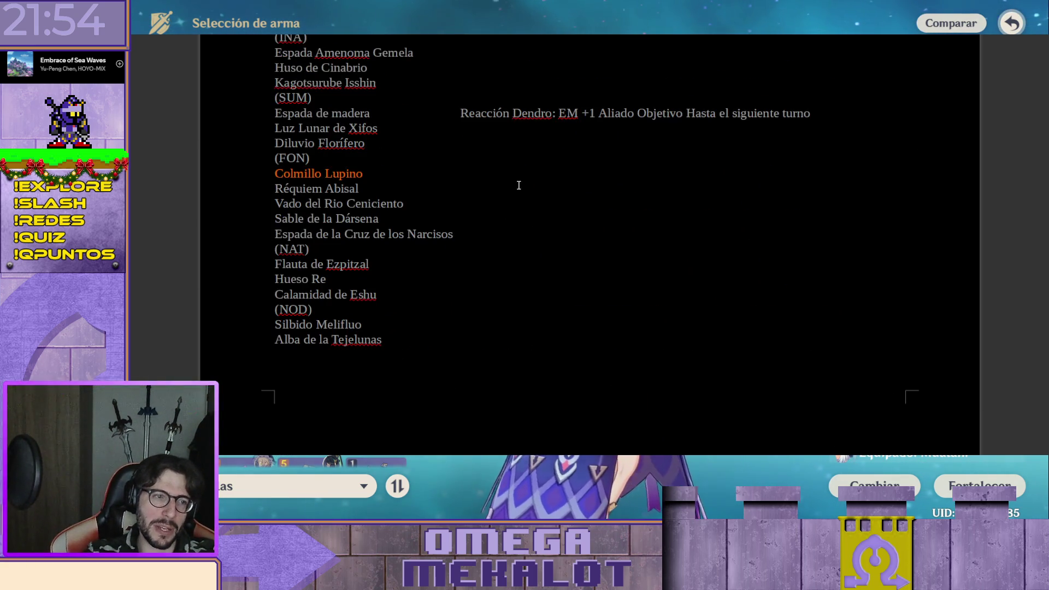
scroll(525, 222, "up", 9)
scroll(518, 201, "up", 4)
scroll(514, 187, "up", 1)
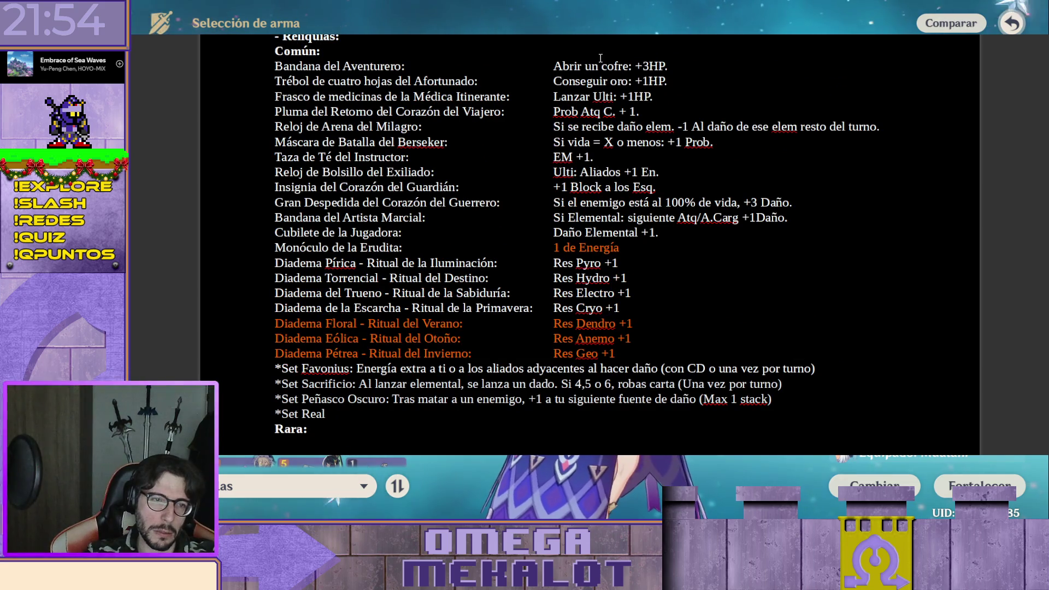
left_click_drag(640, 66, 674, 98)
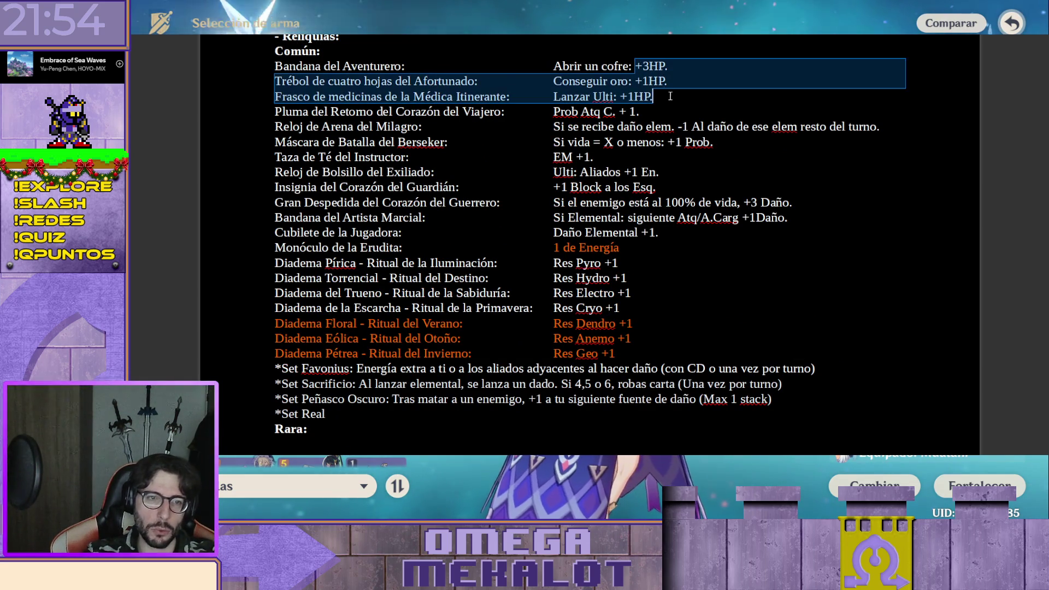
left_click(674, 100)
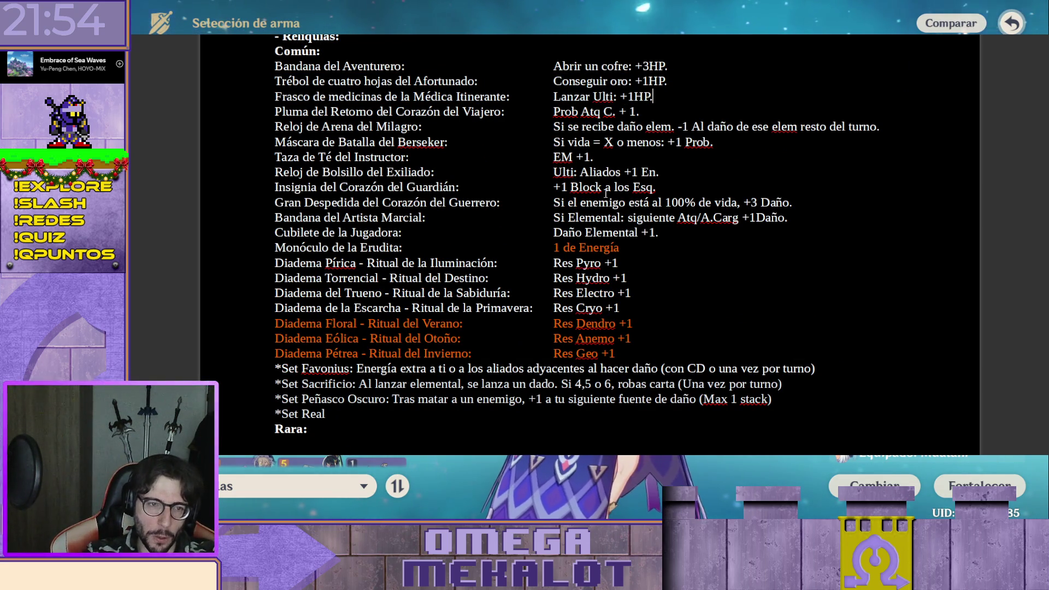
left_click_drag(623, 173, 672, 266)
left_click(724, 239)
scroll(723, 238, "down", 1)
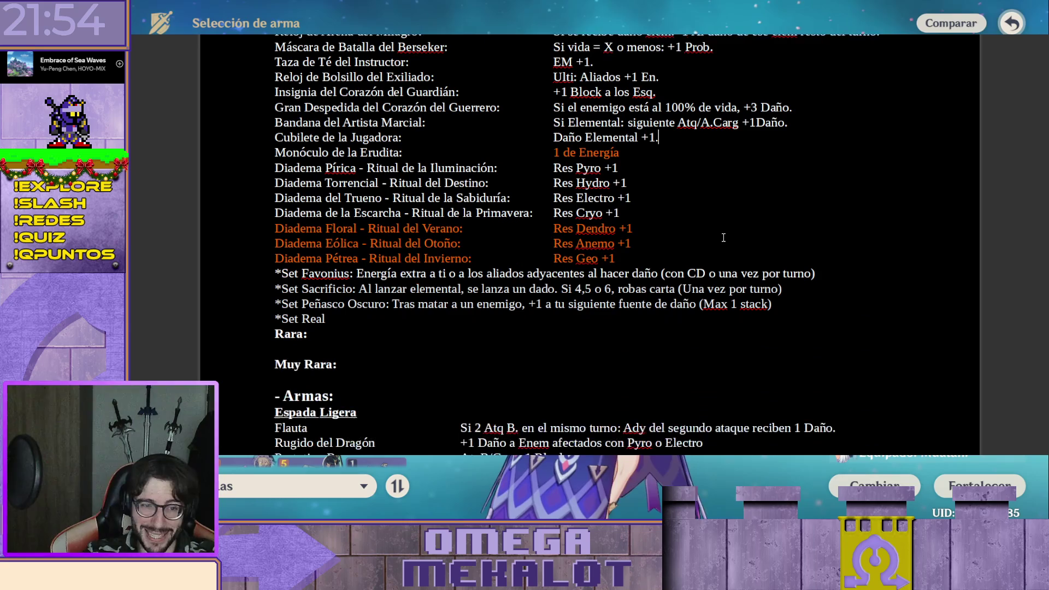
scroll(723, 238, "down", 1)
scroll(723, 239, "down", 5)
scroll(551, 181, "up", 5)
left_click_drag(551, 183, 574, 288)
left_click_drag(553, 149, 598, 185)
left_click(670, 152)
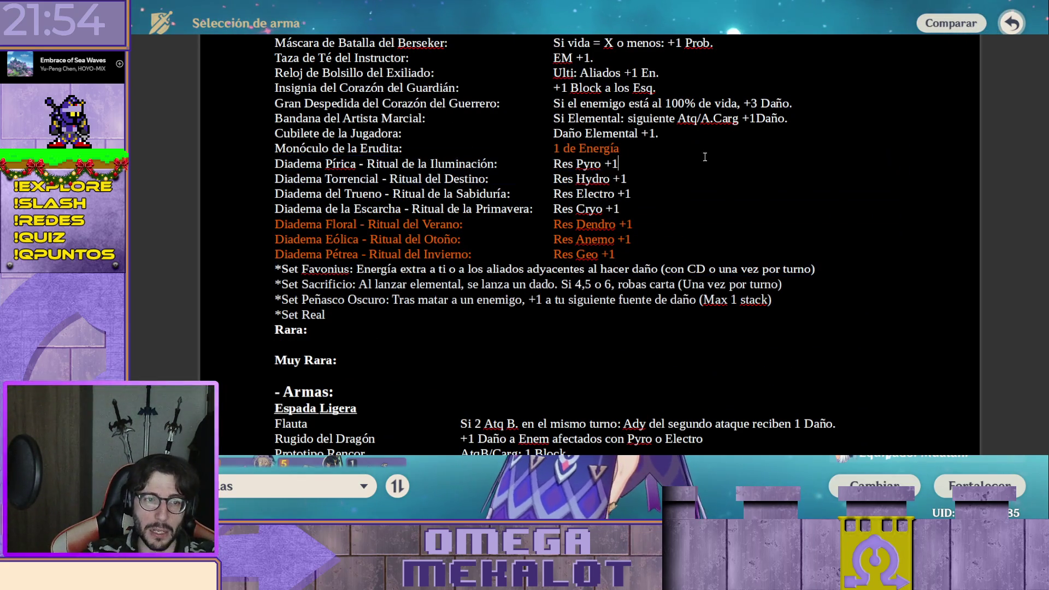
scroll(666, 152, "down", 5)
scroll(665, 151, "down", 2)
scroll(669, 153, "up", 4)
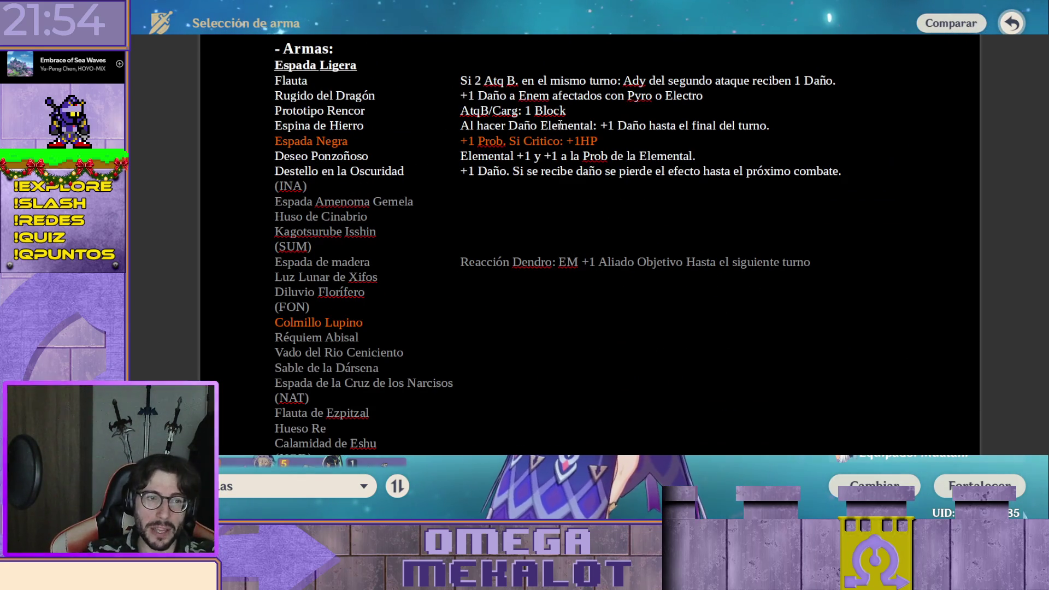
scroll(607, 144, "down", 4)
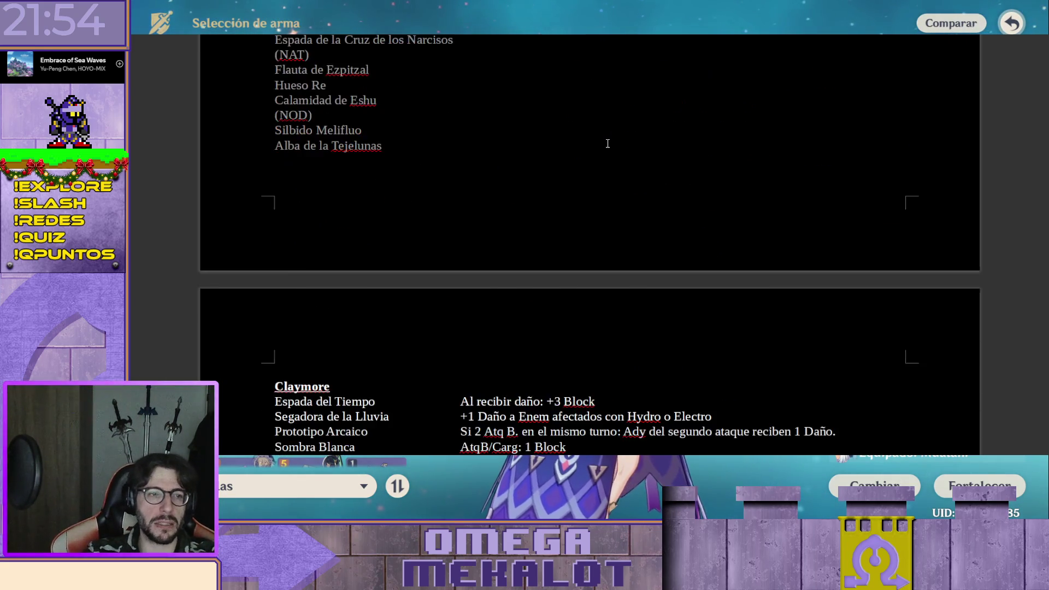
scroll(607, 143, "down", 4)
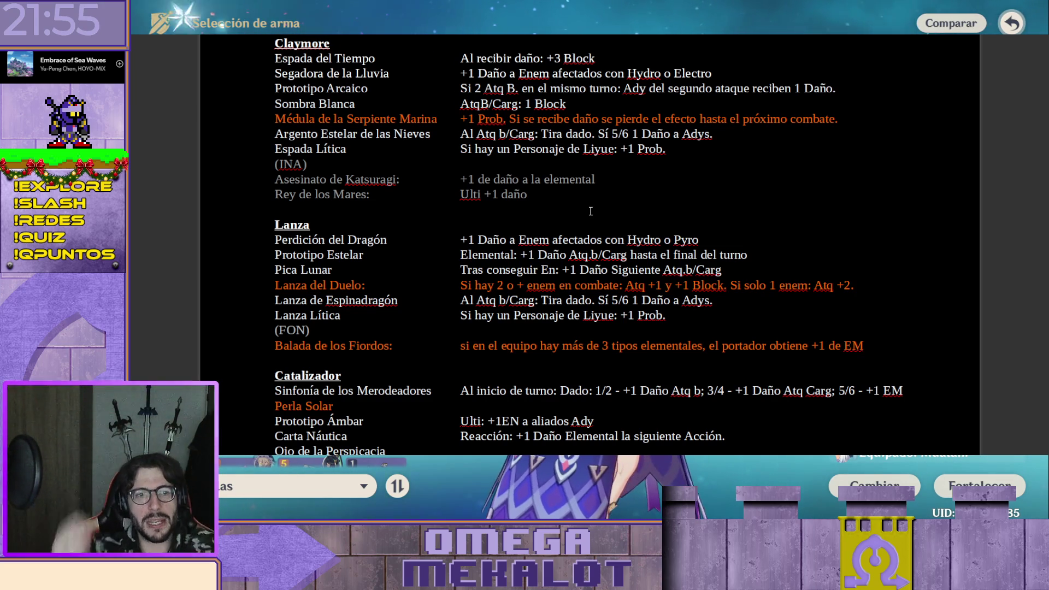
scroll(647, 279, "down", 5)
scroll(694, 328, "down", 1)
scroll(618, 308, "up", 2)
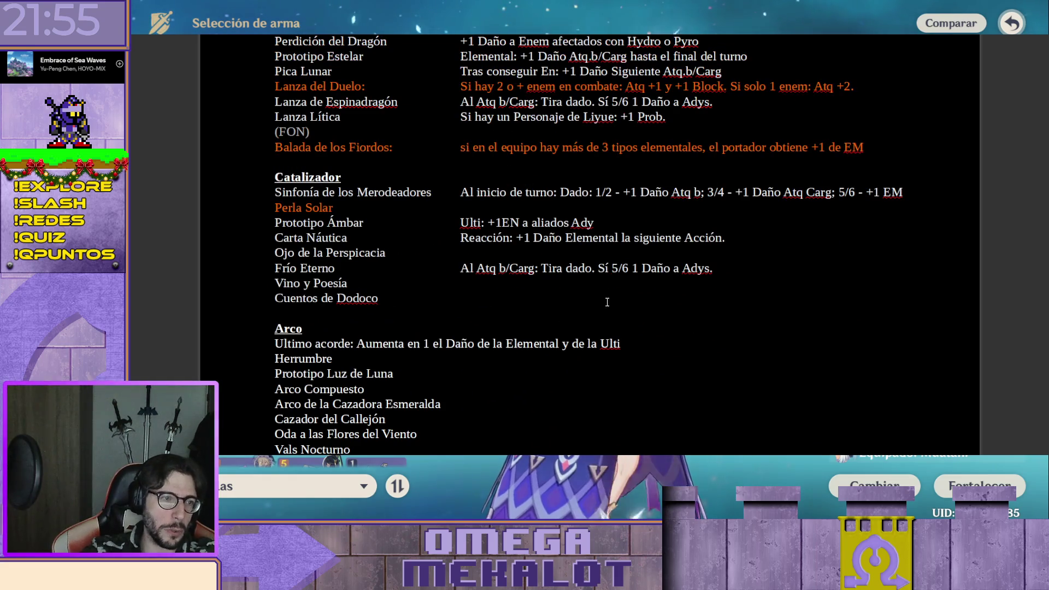
left_click(551, 251)
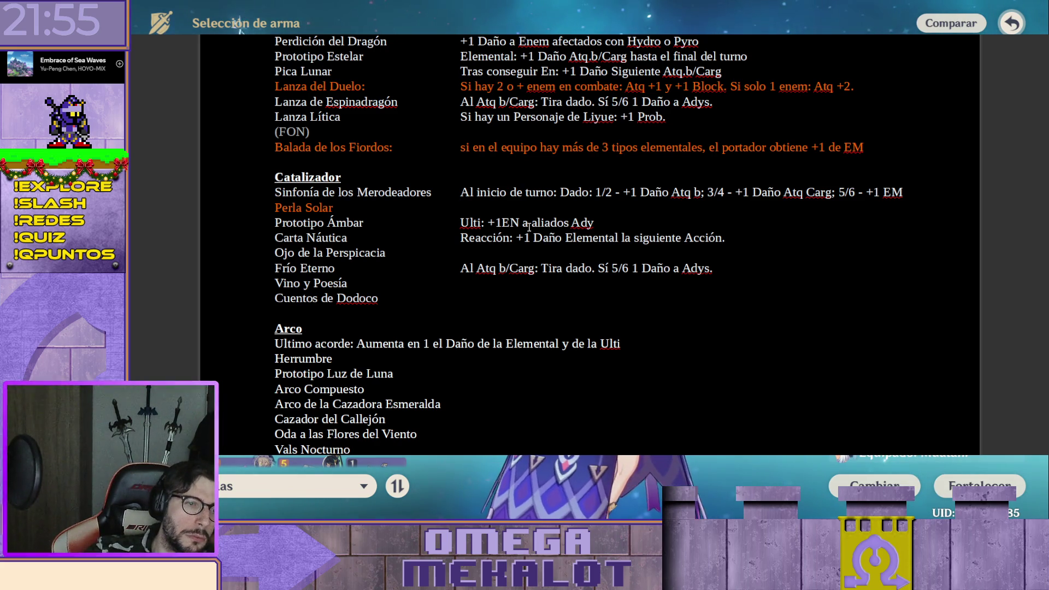
left_click(510, 254)
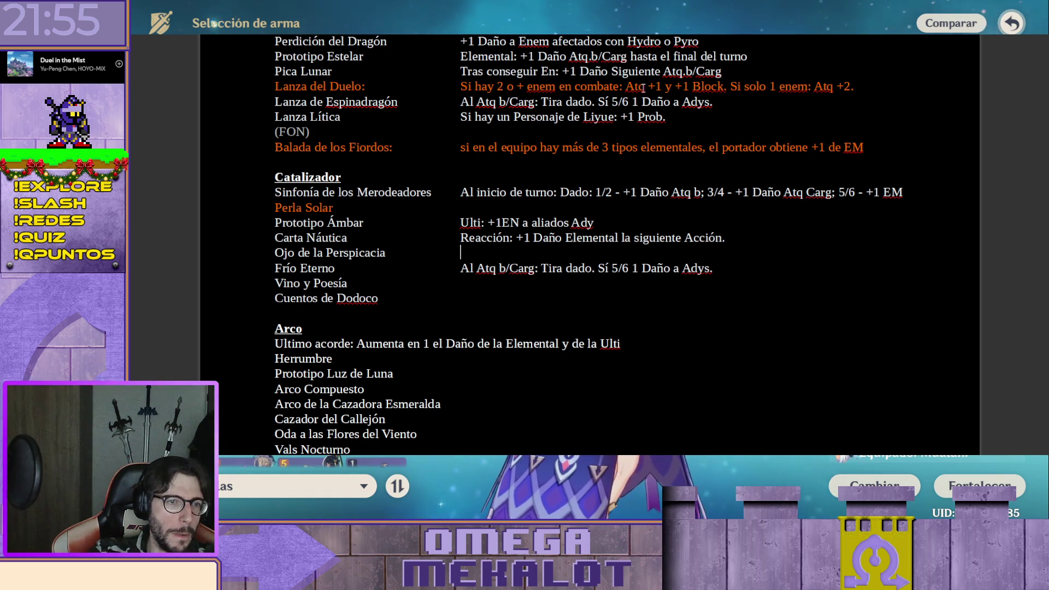
scroll(602, 213, "up", 1)
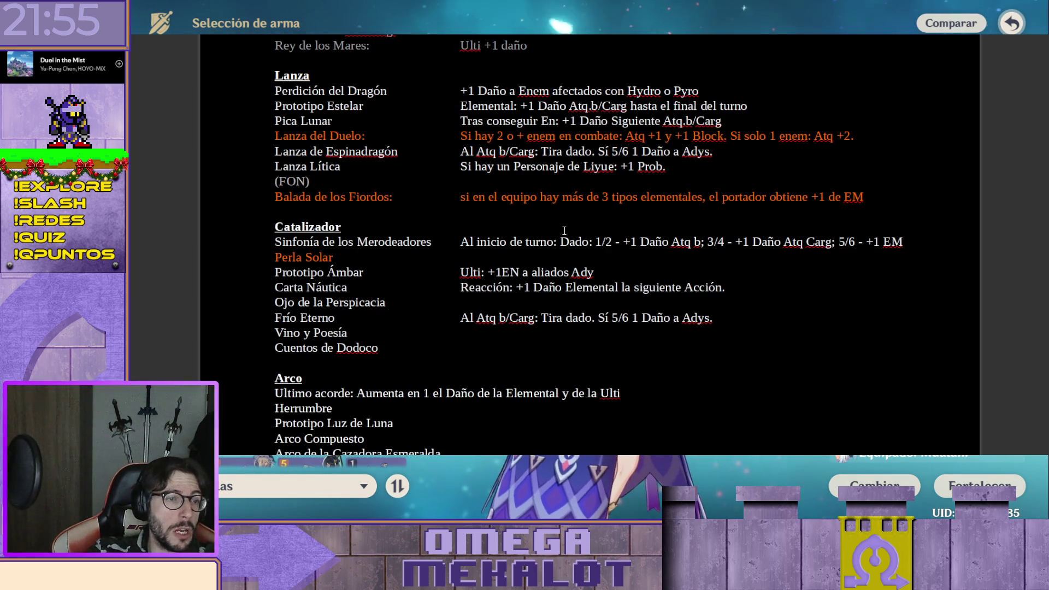
scroll(533, 197, "up", 1)
scroll(463, 182, "up", 1)
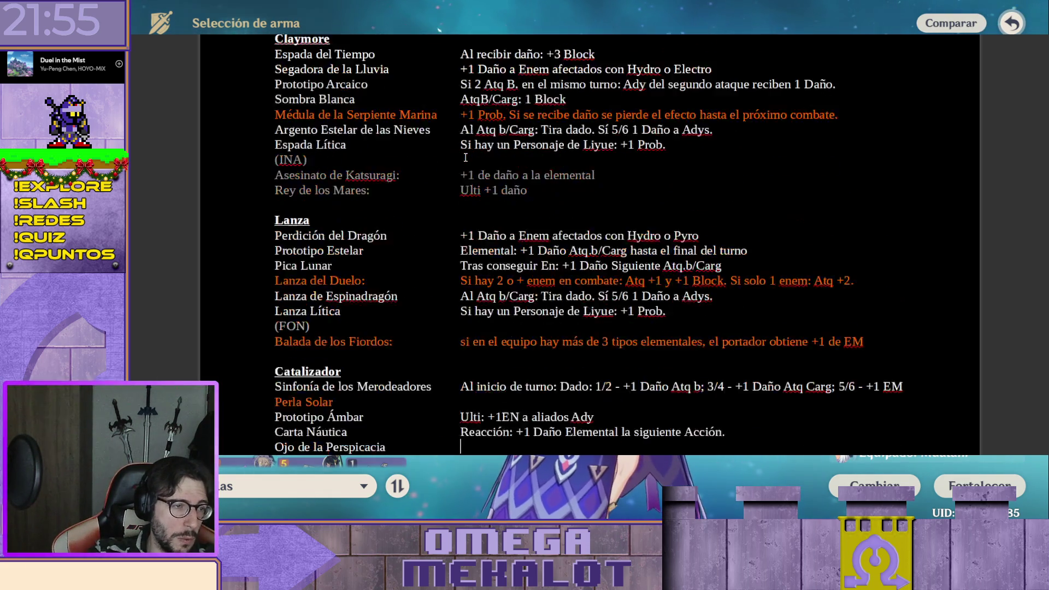
scroll(463, 170, "up", 3)
Copy Prototipo Arcaico's double-normal-attack effect into Ojo de la Perspicacia's cell
left_click(461, 182)
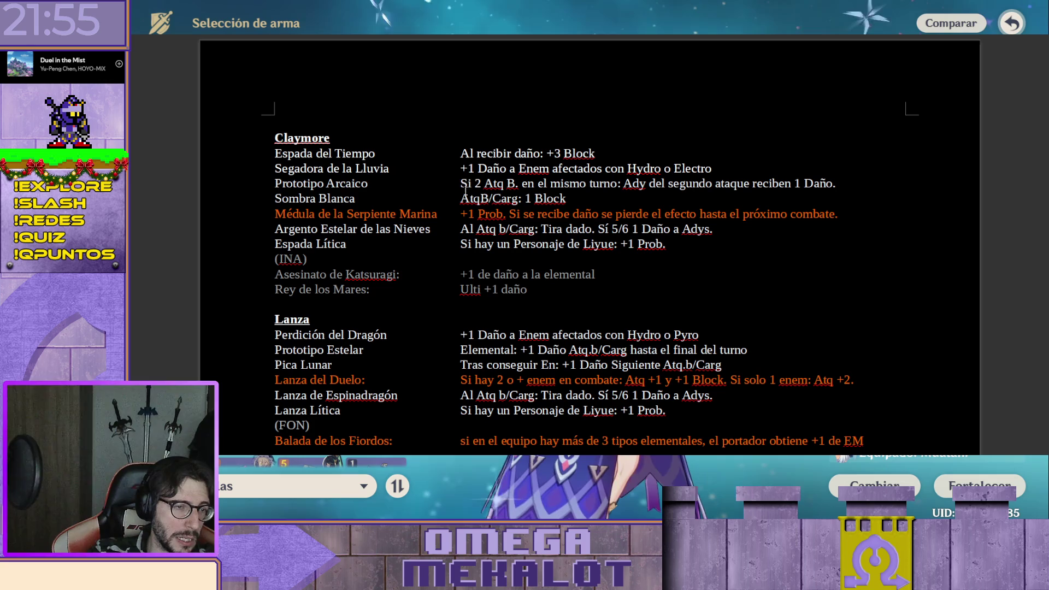
triple_click(508, 183)
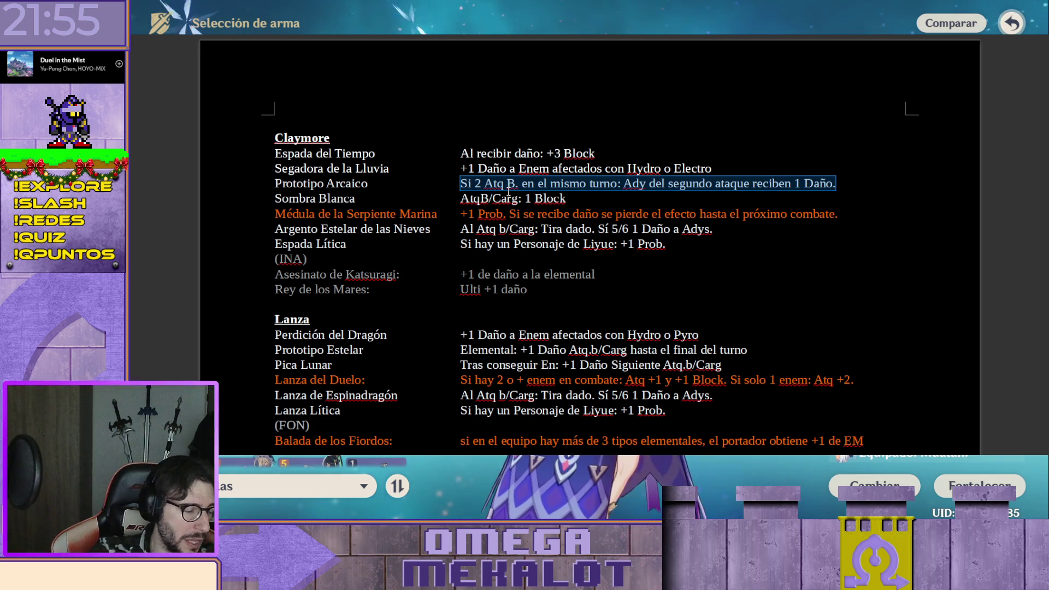
key("ctrl+x")
scroll(498, 220, "down", 5)
left_click(518, 259)
key("ctrl+v")
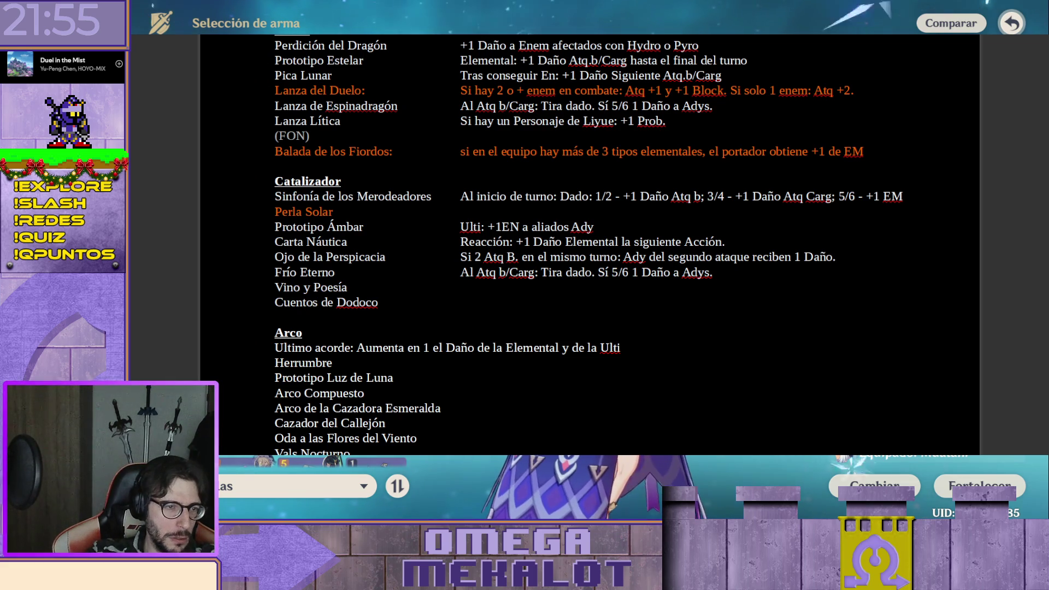
key("Escape")
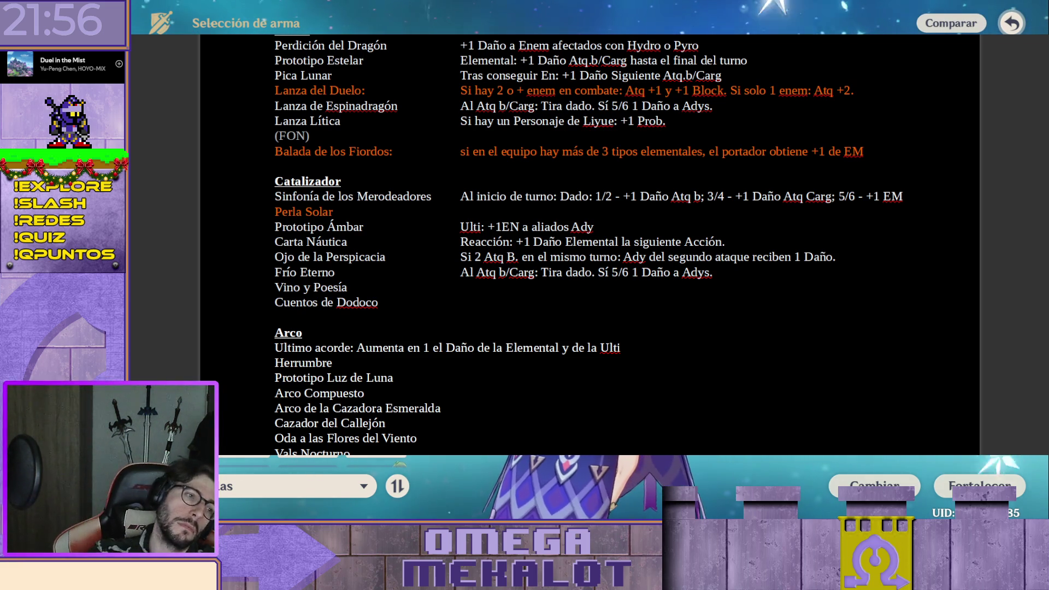
Start Vino y Poesía's effect, replacing the first mistyped wording
left_click(525, 287)
left_click(525, 288)
type("Tras")
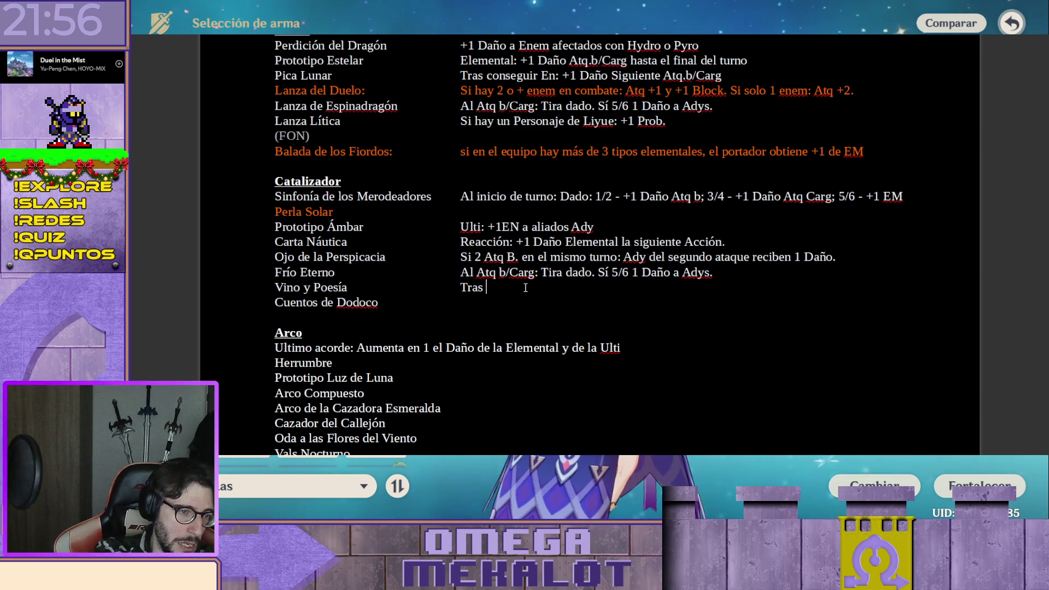
type("ata")
key("BackSpace")
key("BackSpace")
key("BackSpace")
type("hacer")
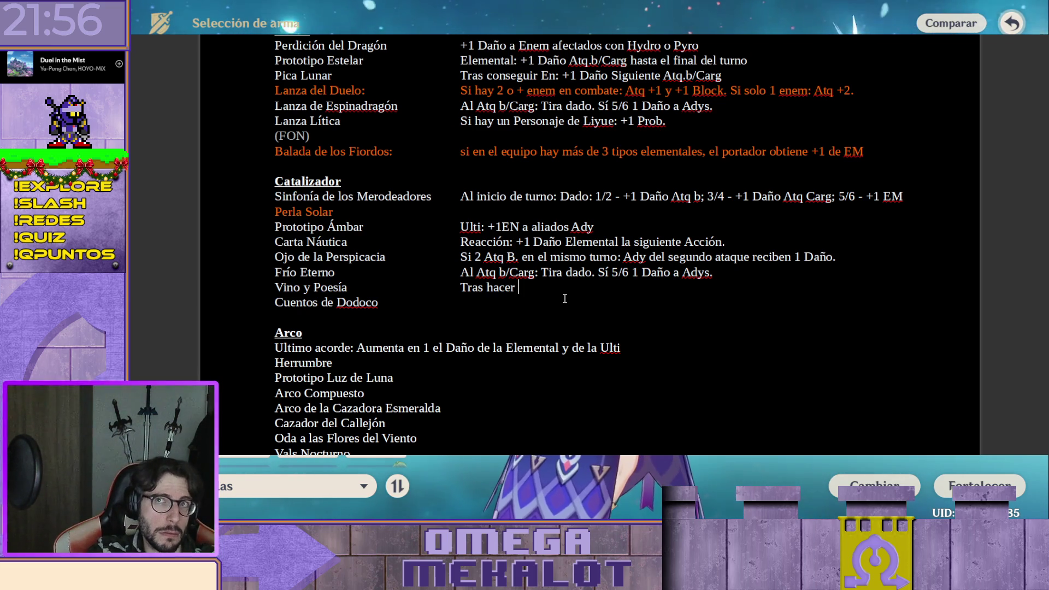
key("ctrl+shift+Left")
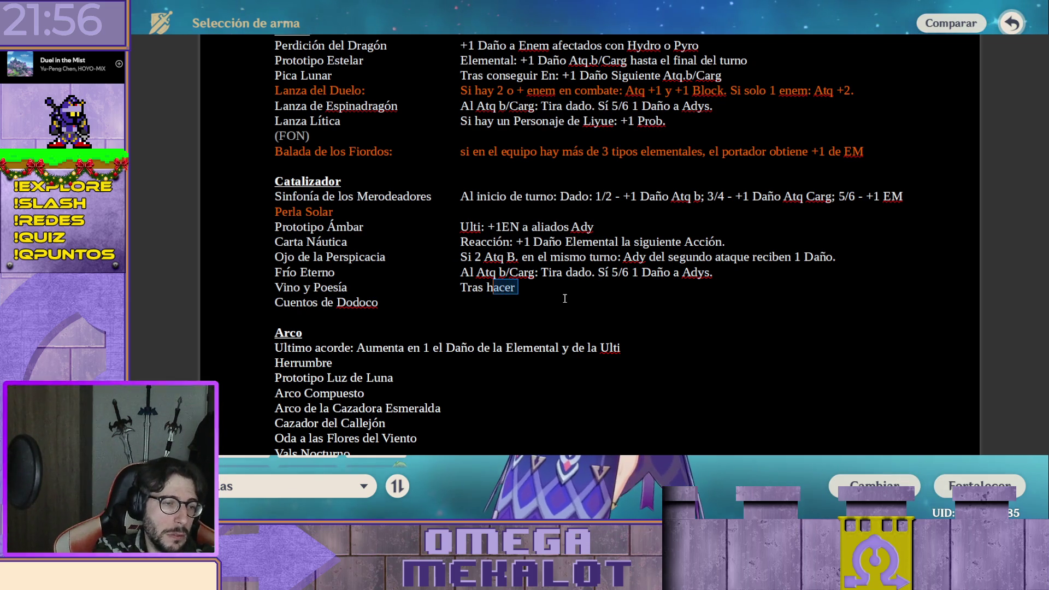
key("shift+Left")
type("Atq")
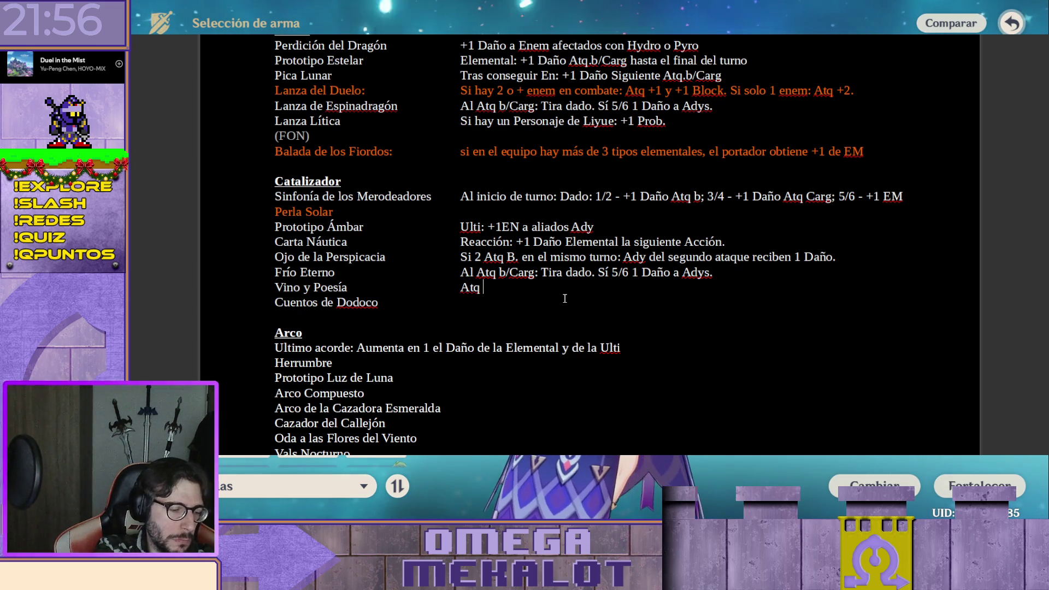
Finish "Atq b: Acción extra de Esq." and begin Cuentos de Dodoco's effect
type("b.")
key("BackSpace")
key("BackSpace")
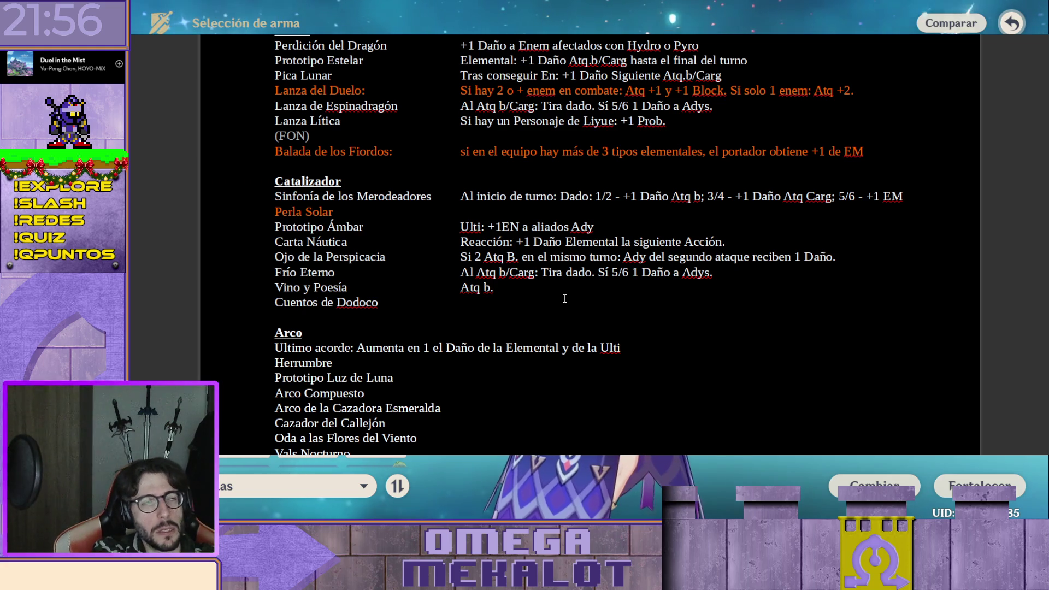
type(":")
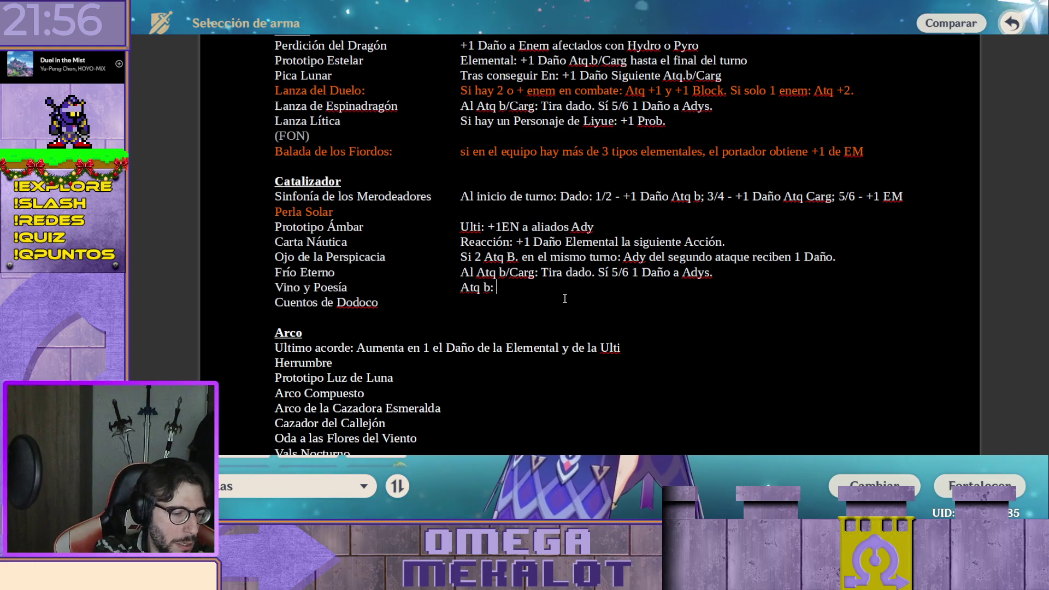
type(" Acción es")
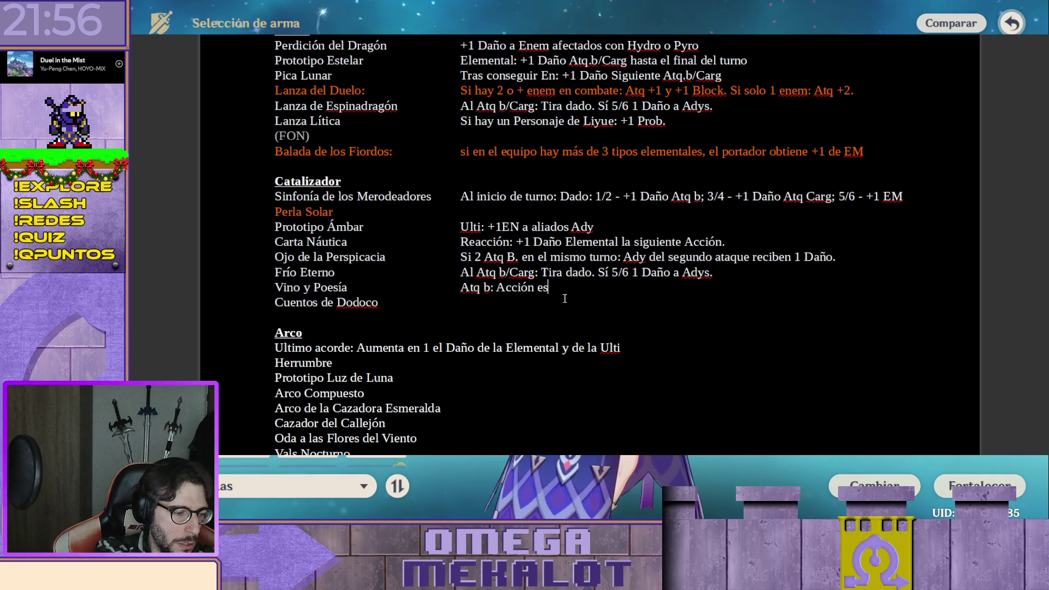
key("BackSpace")
type("xtra de Esq")
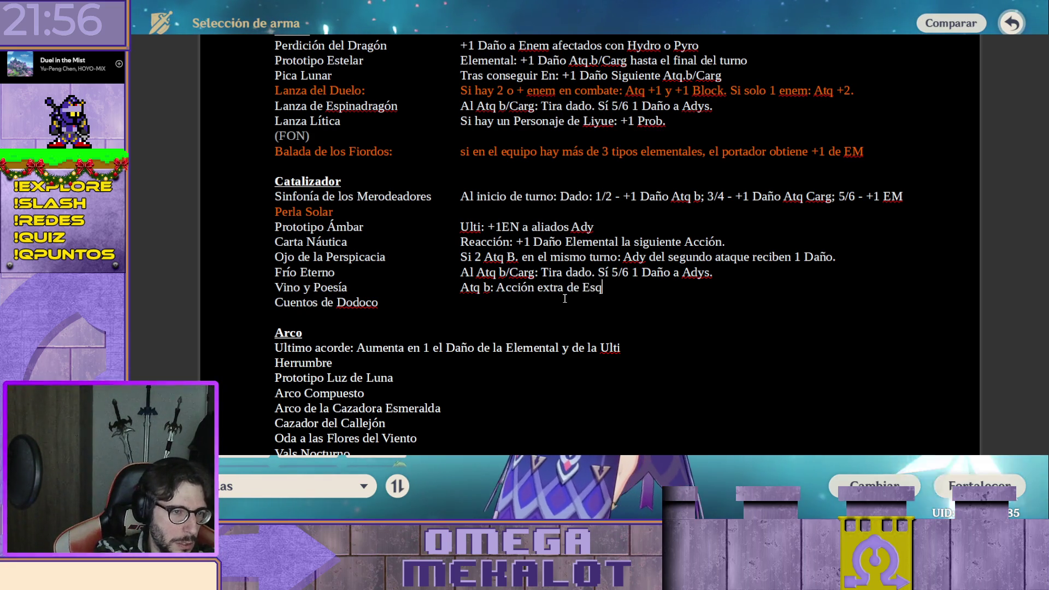
type(".")
key("Return")
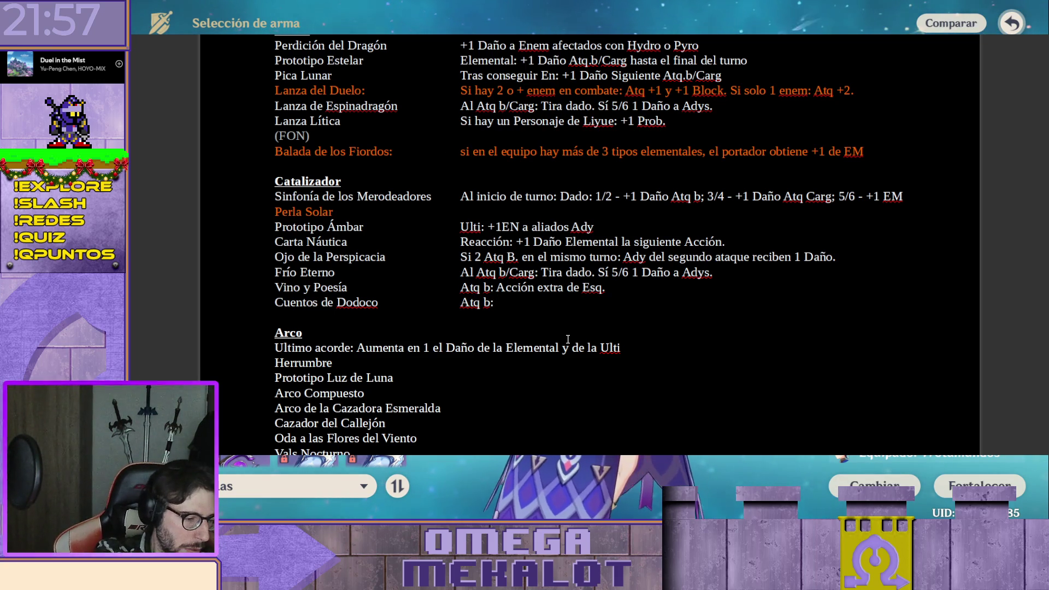
type("Ataqu")
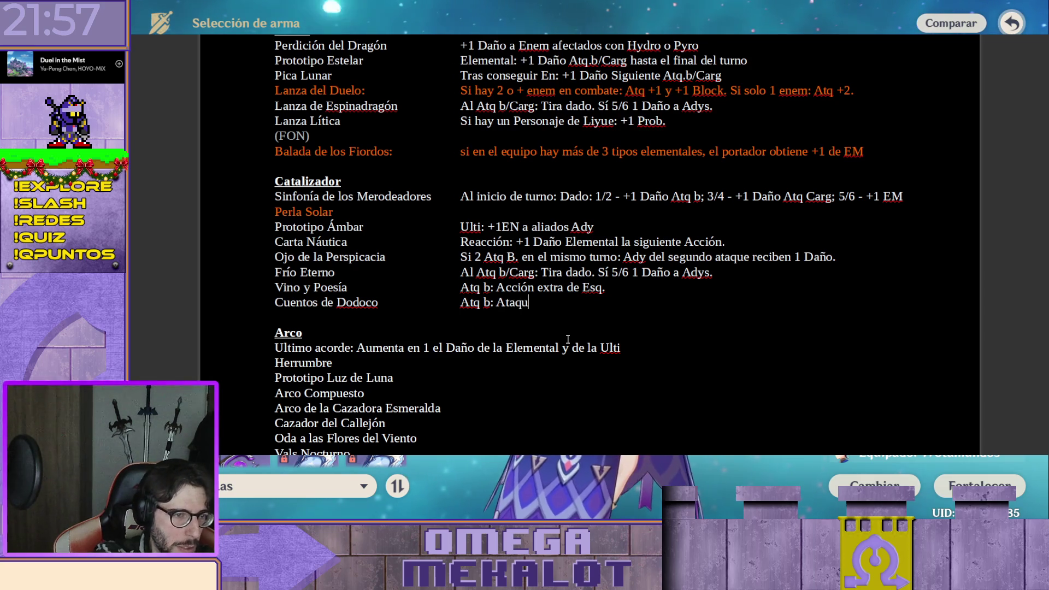
key("BackSpace")
key("BackSpace")
key("BackSpace")
type("q Cargar")
Enter Cuentos de Dodoco's effect "Atq b: +1 daño siguiente Atq Cargado", correcting typos
key("BackSpace")
type("do")
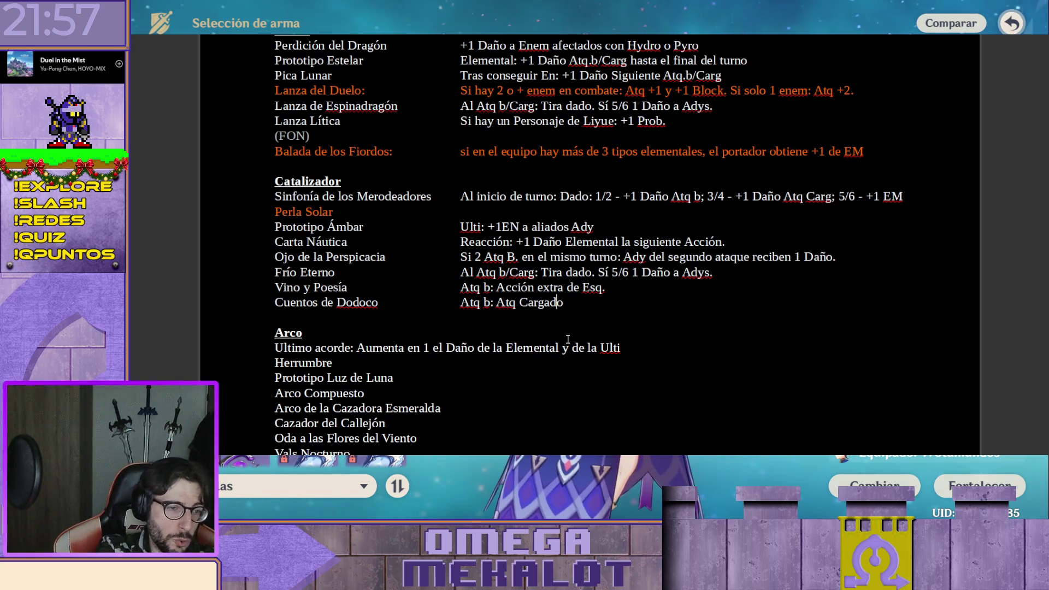
type("+1 ")
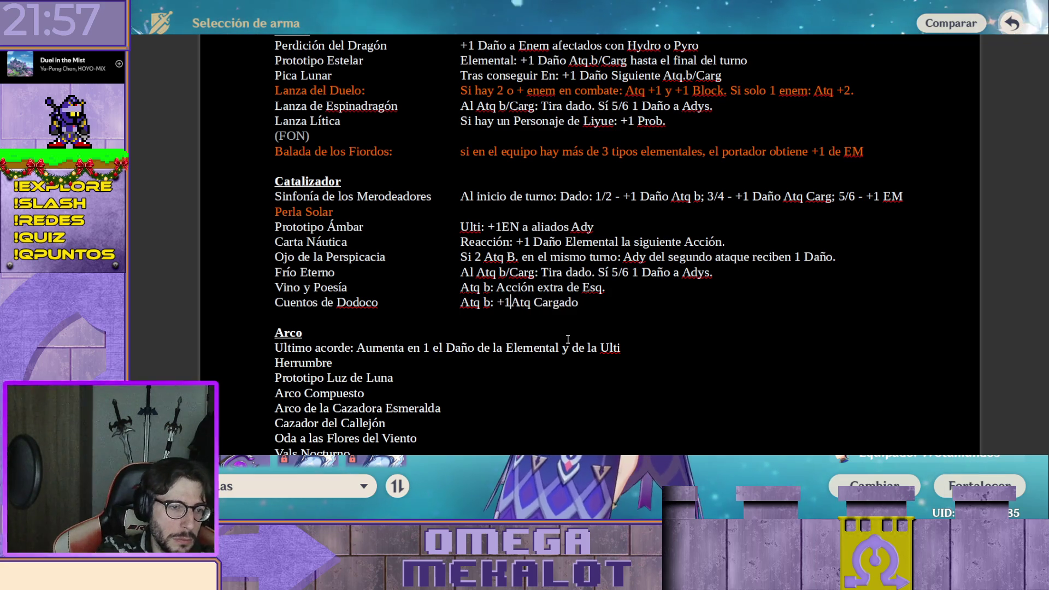
type("daño ")
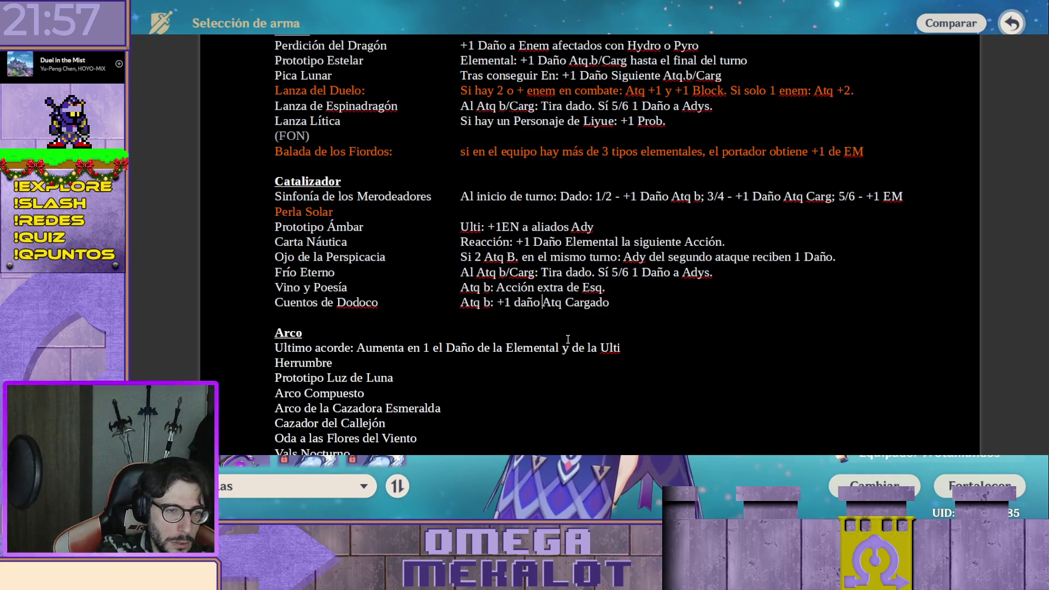
type("h")
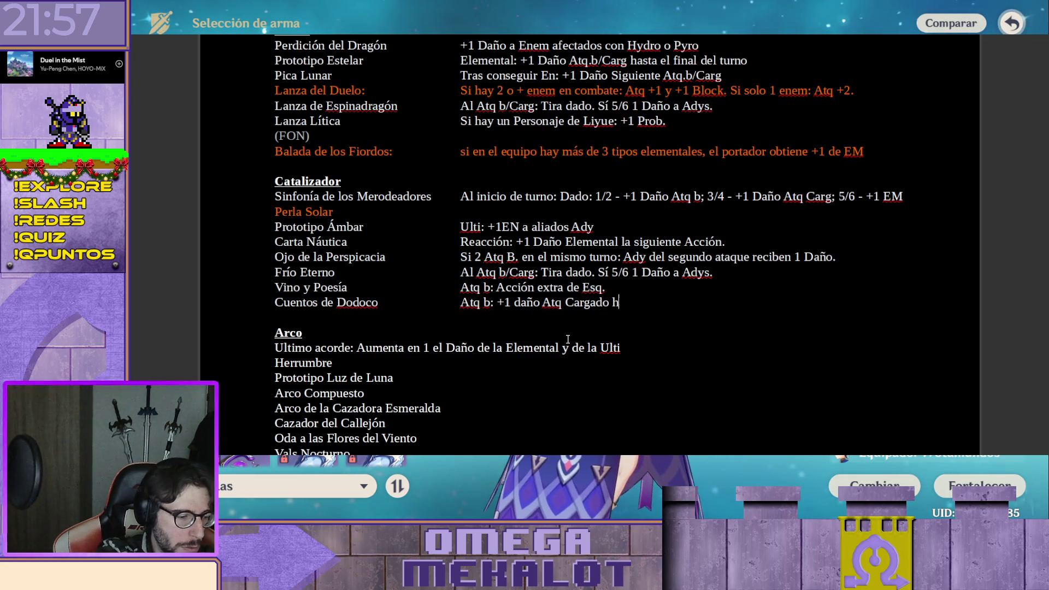
type("asta el")
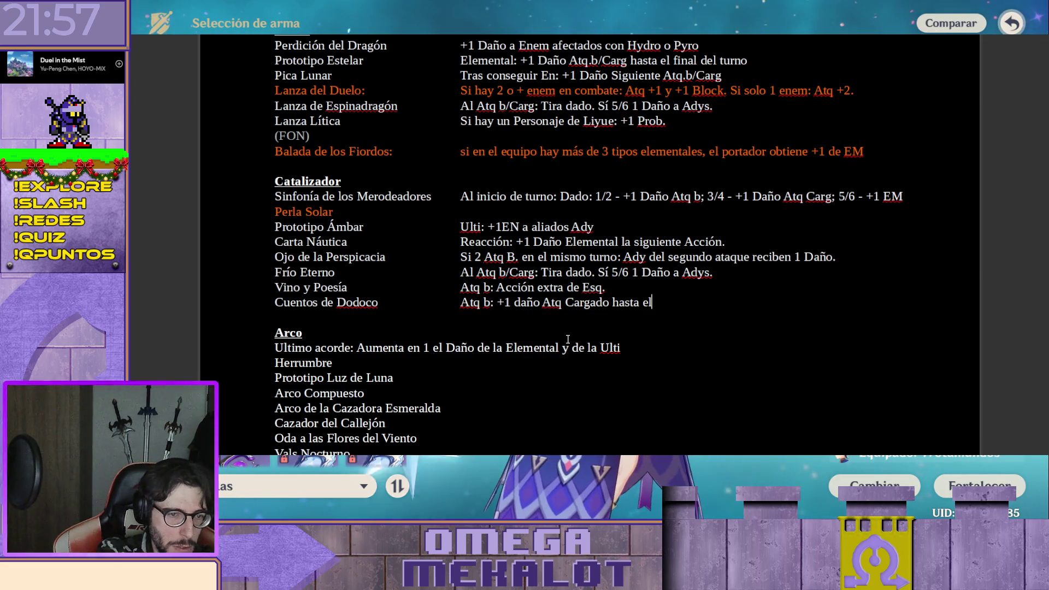
type(" final")
key("BackSpace")
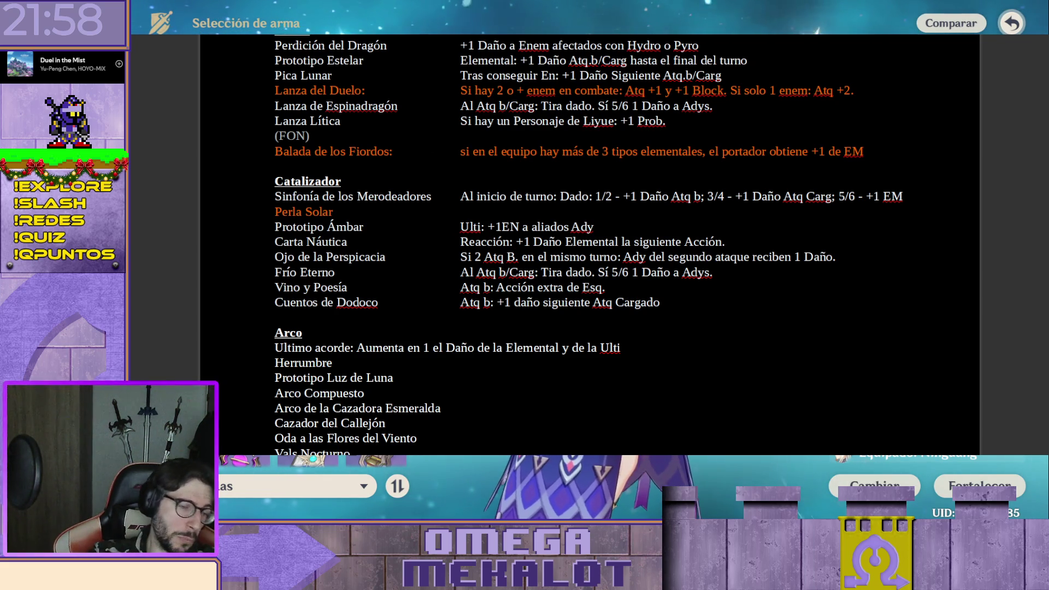
Append "Ulti: +1 Daño Elemental. (Hasta el final del turno)" to Perla Solar's effect
left_click(635, 220)
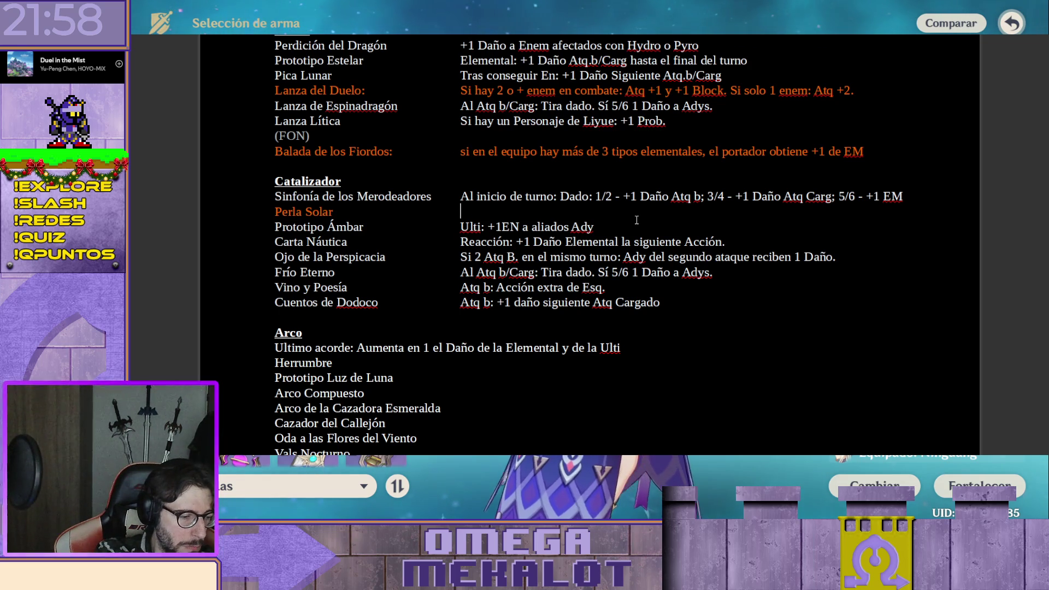
type("Elemental")
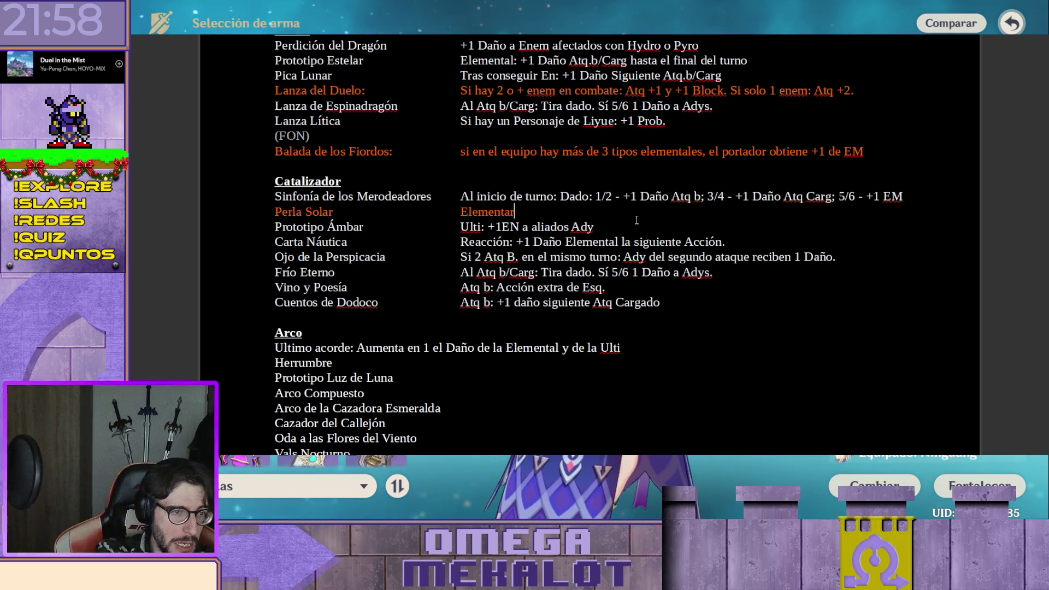
type(": +1 Dañ")
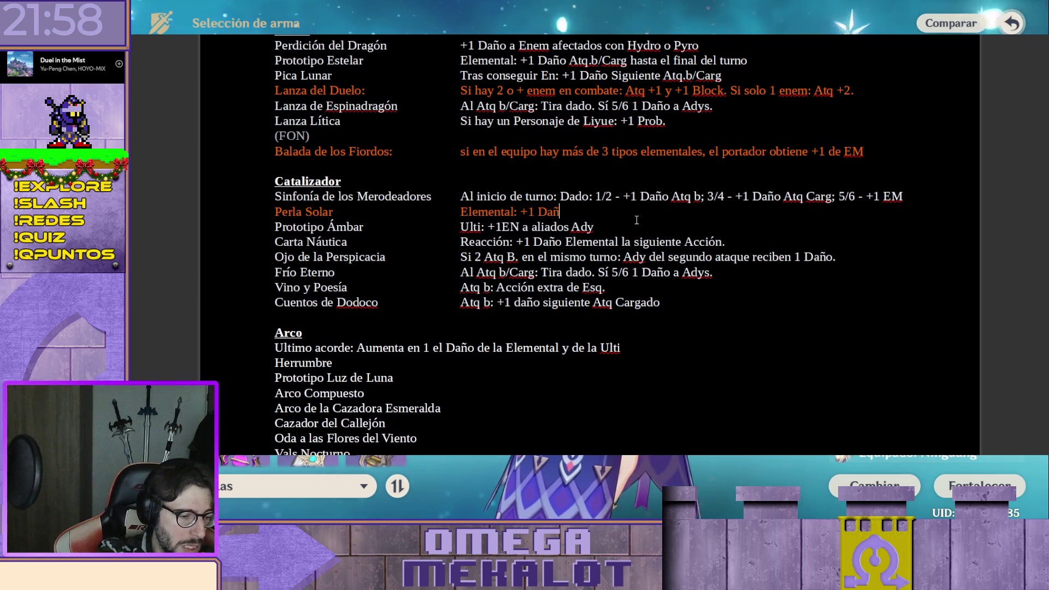
type("o Ulti")
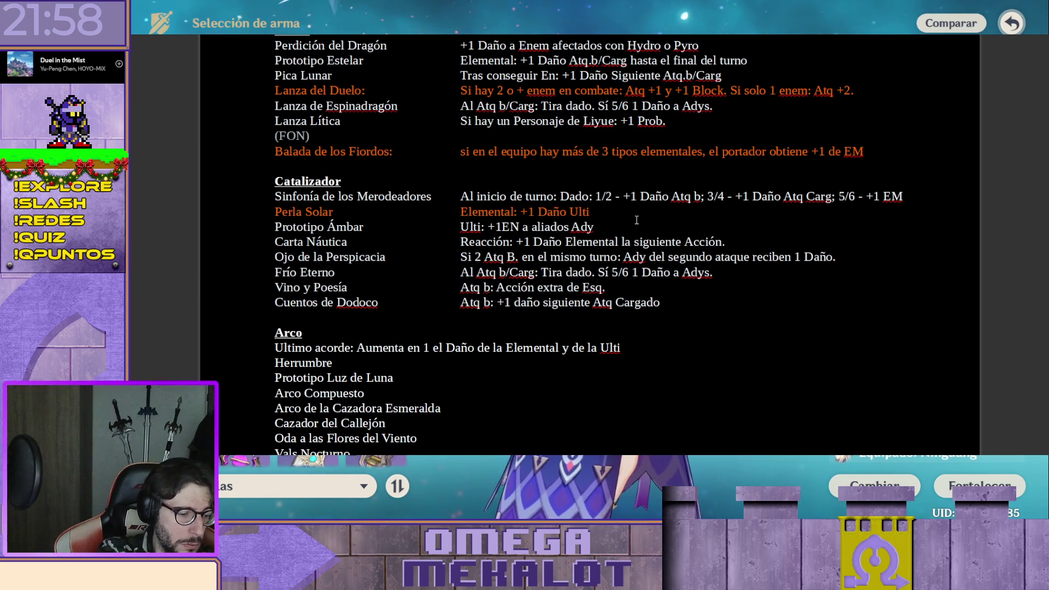
type(". Ulti")
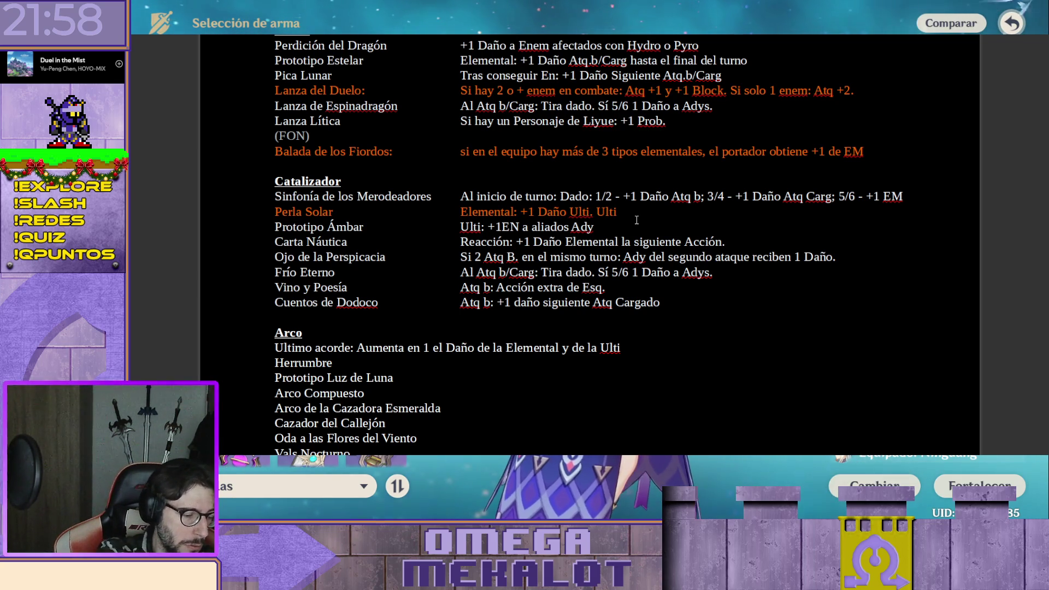
type(": ")
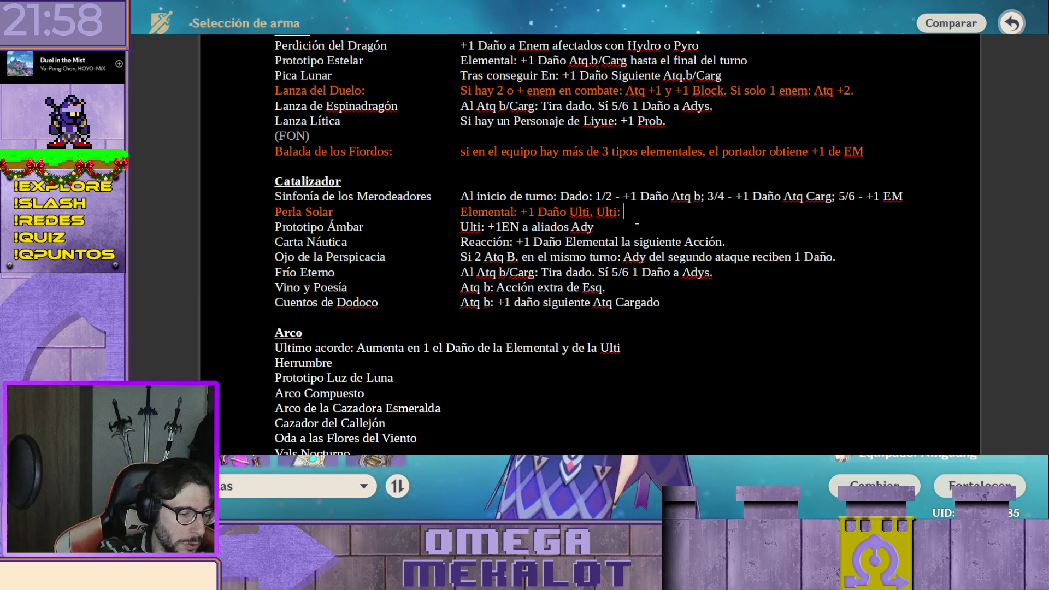
type("+1 Daño ")
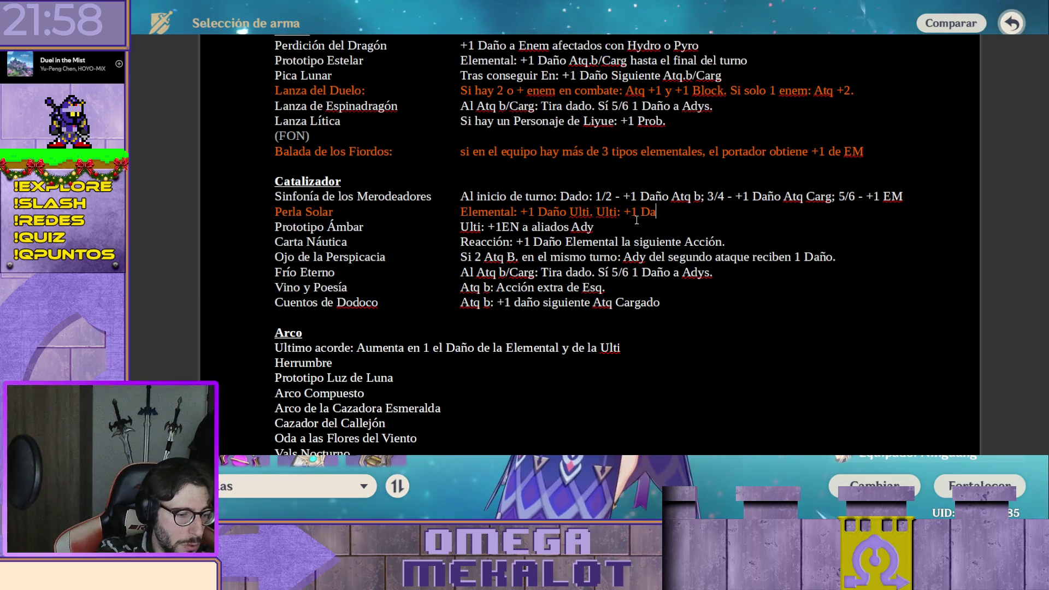
type("Elemental.")
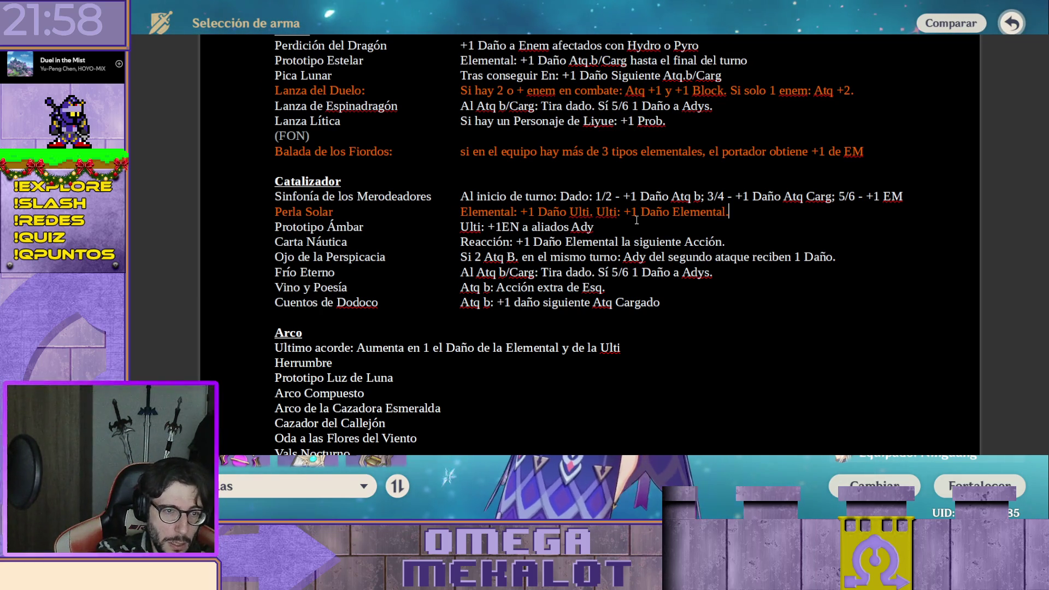
type(" (")
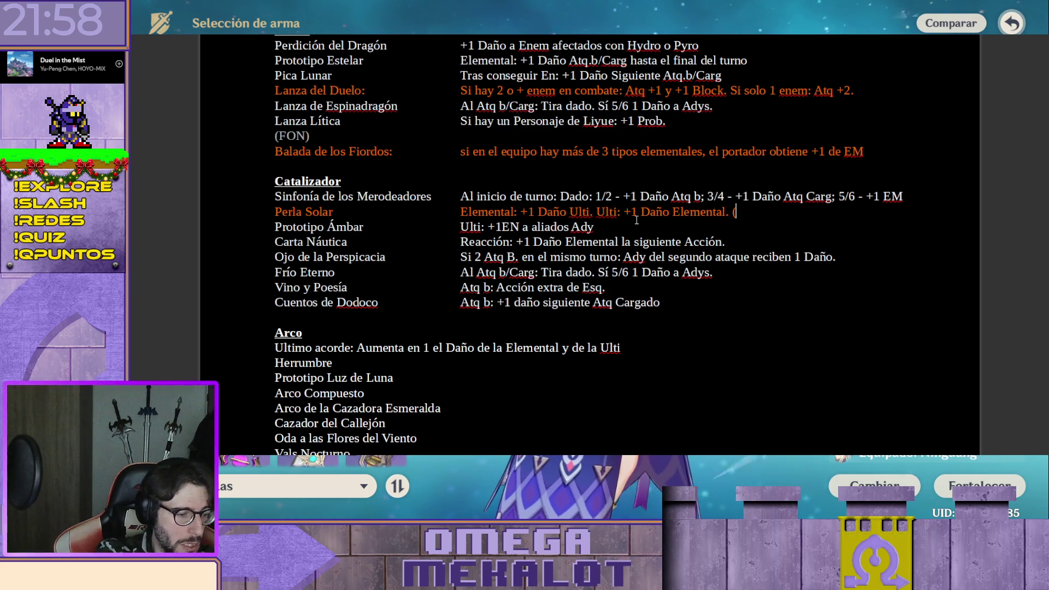
type("Hasta el fi")
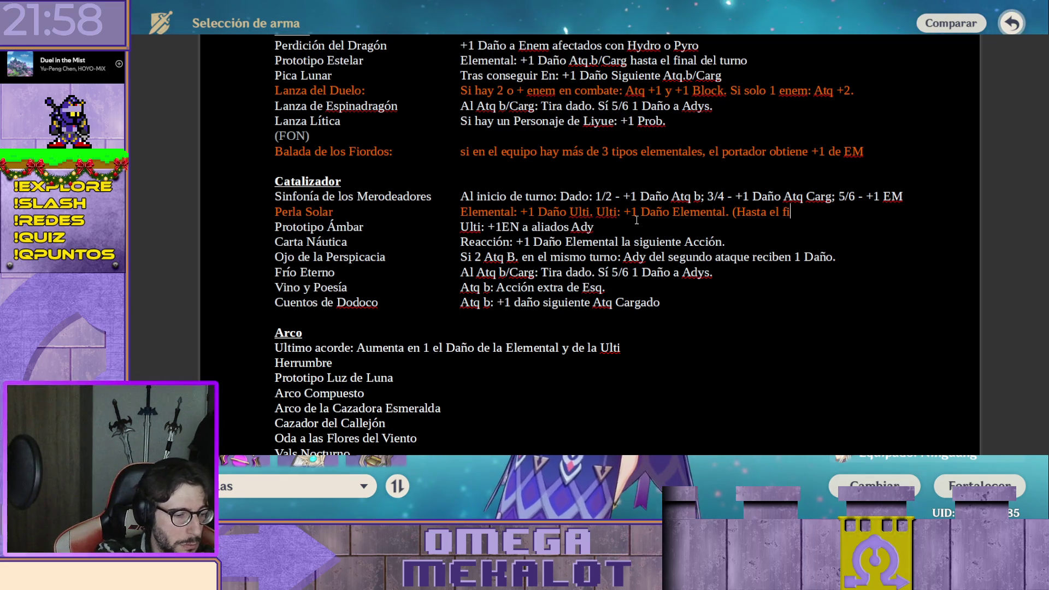
type("nal del turno")
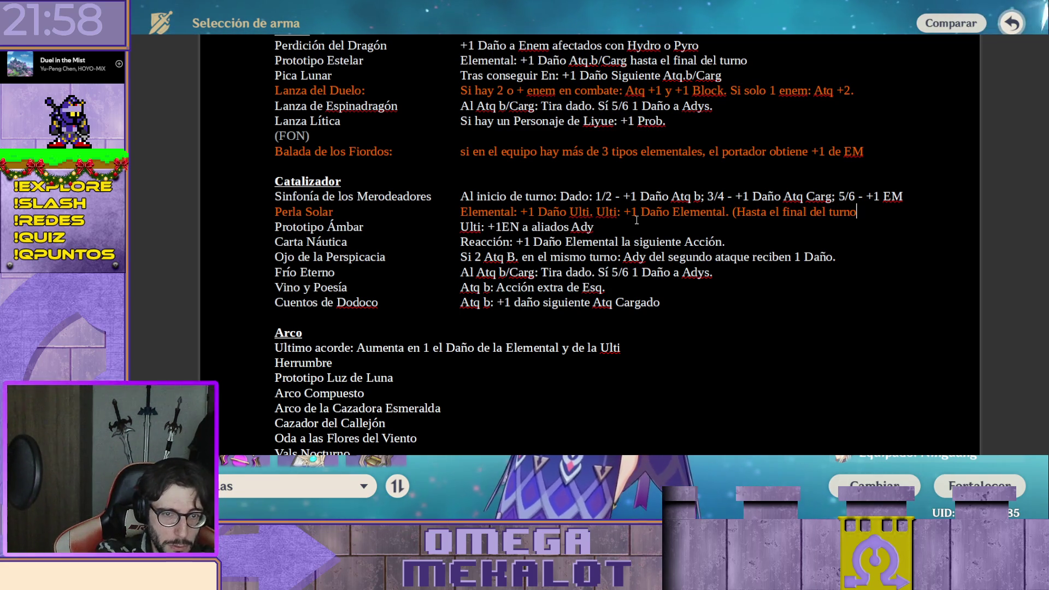
type(")")
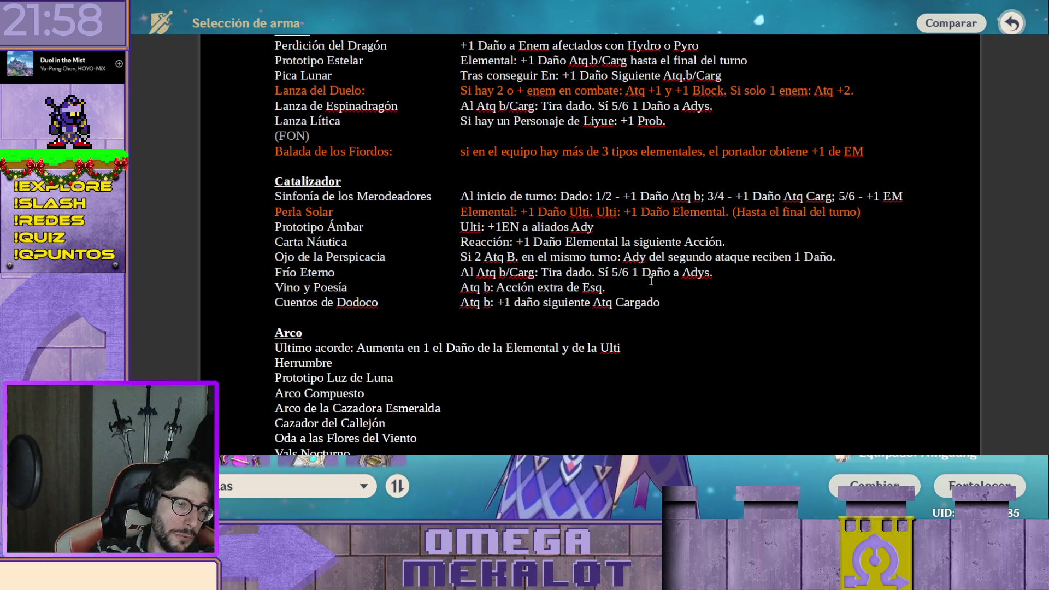
scroll(690, 303, "down", 1)
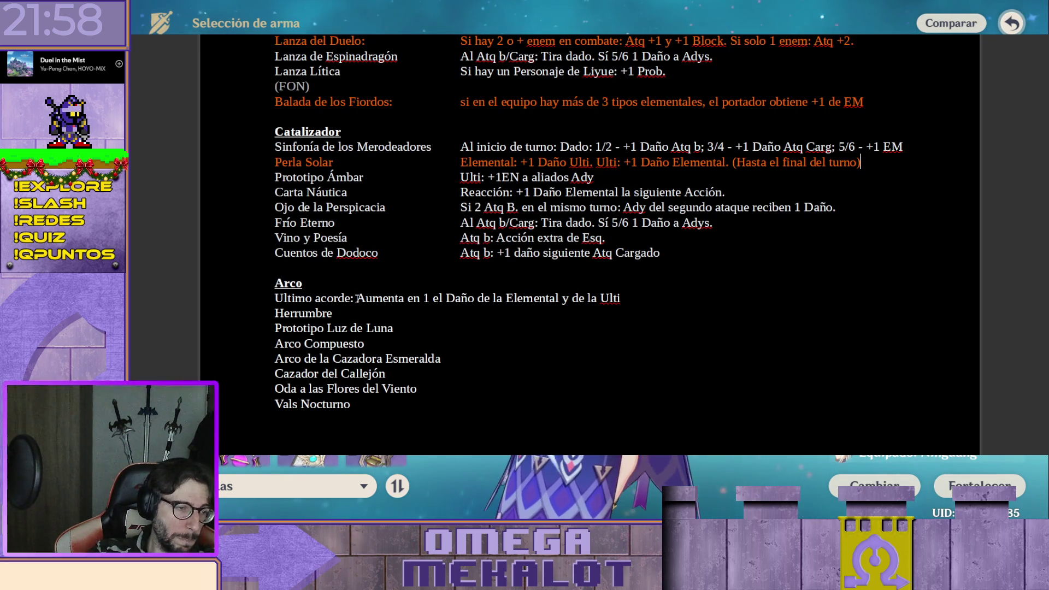
Move Ultimo acorde's effect to the description column and replace "Aumenta en" with "+"
key("Tab")
key("Tab")
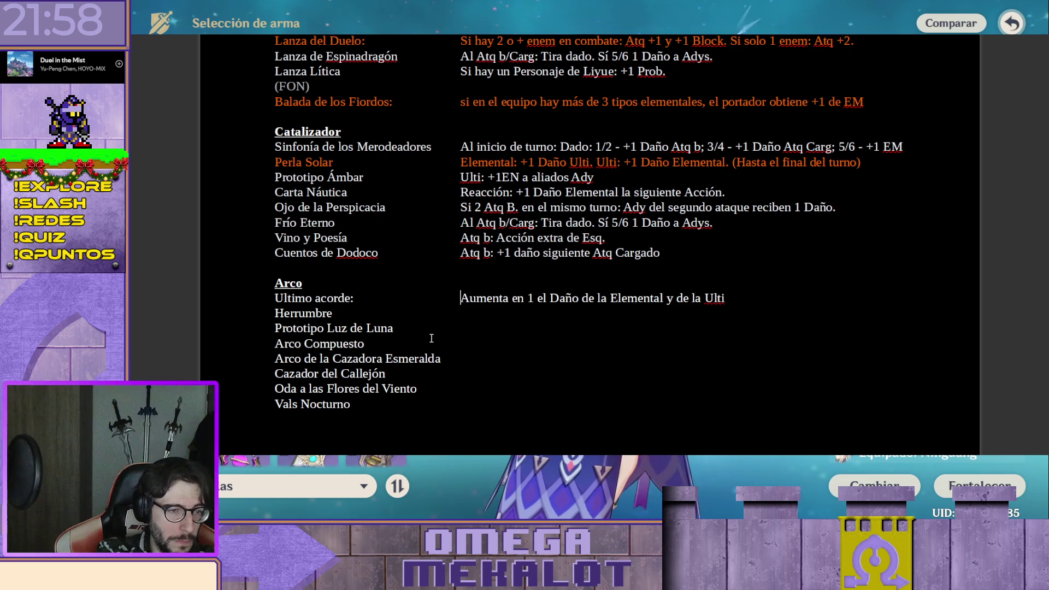
key("shift+Right")
key("shift+Right")
key("shift+Right")
key("shift+Right")
key("shift+Right")
key("shift+Right")
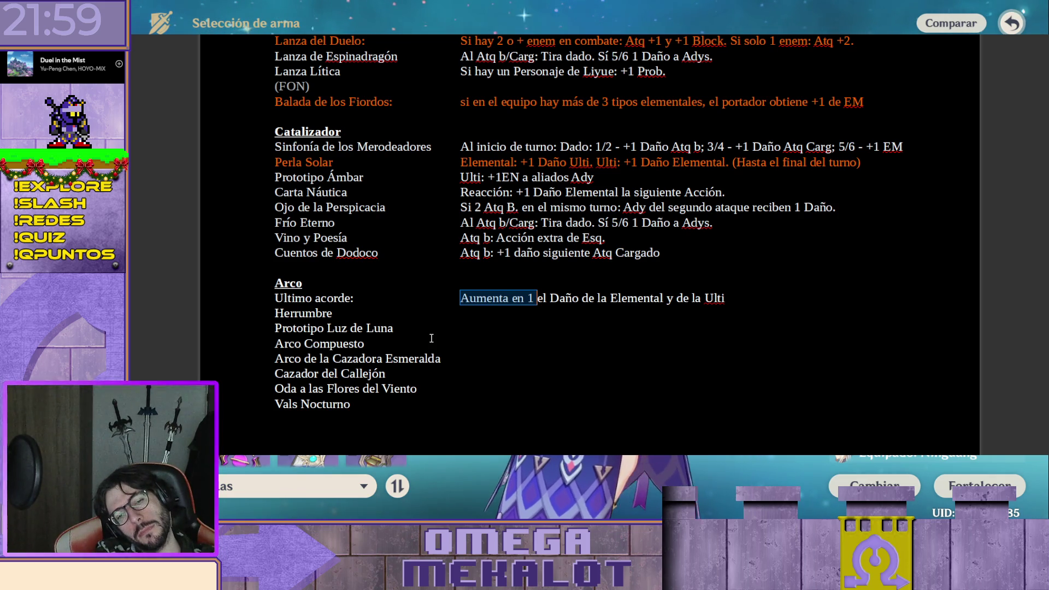
key("shift+End")
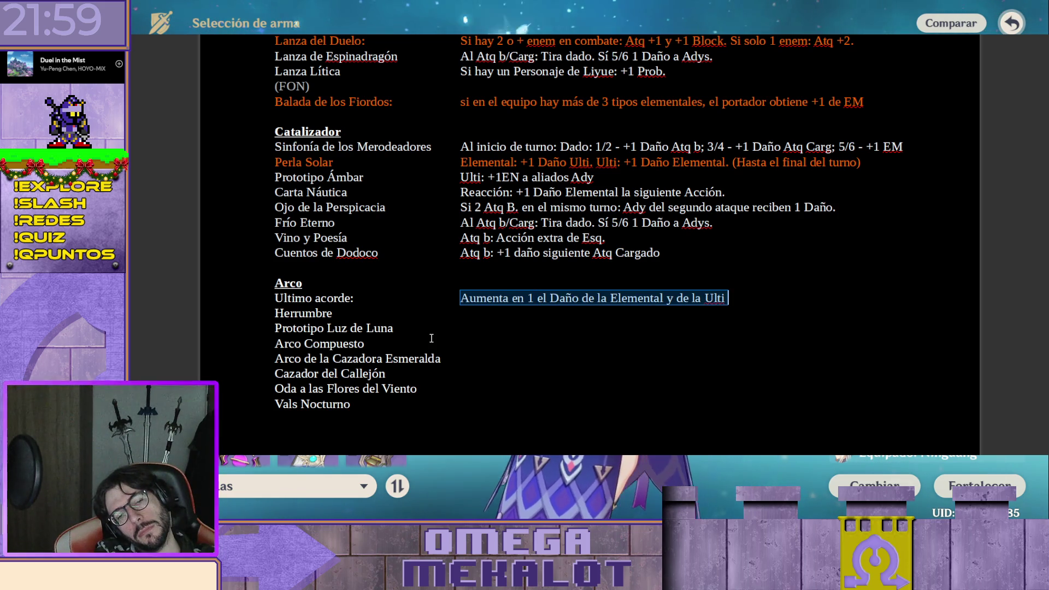
key("ctrl+shift+Left")
key("ctrl+shift+Left")
key("ctrl+shift+Left")
key("ctrl+shift+Left")
key("ctrl+shift+Left")
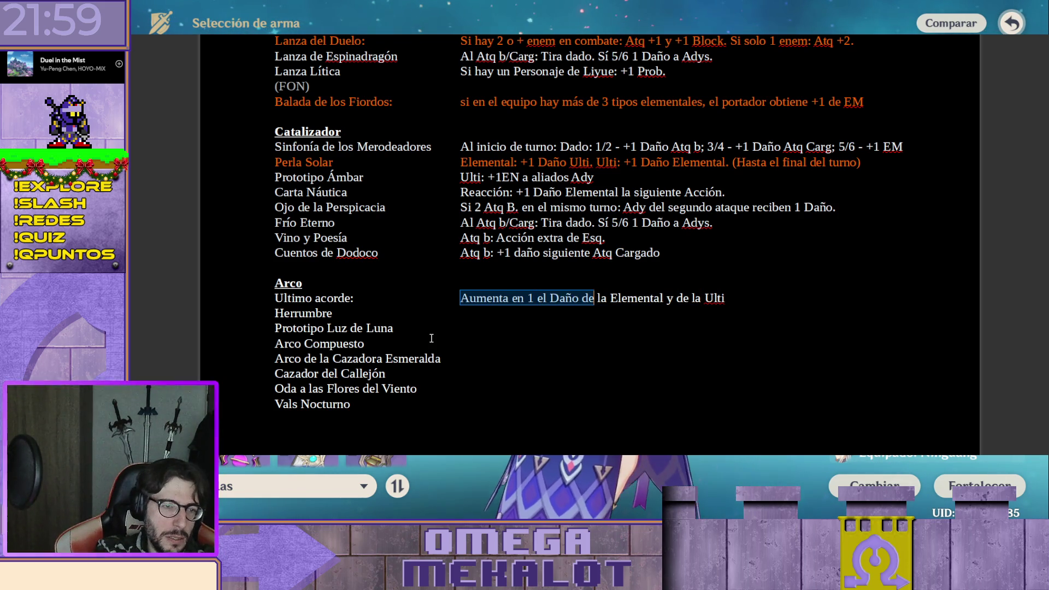
key("ctrl+shift+Right")
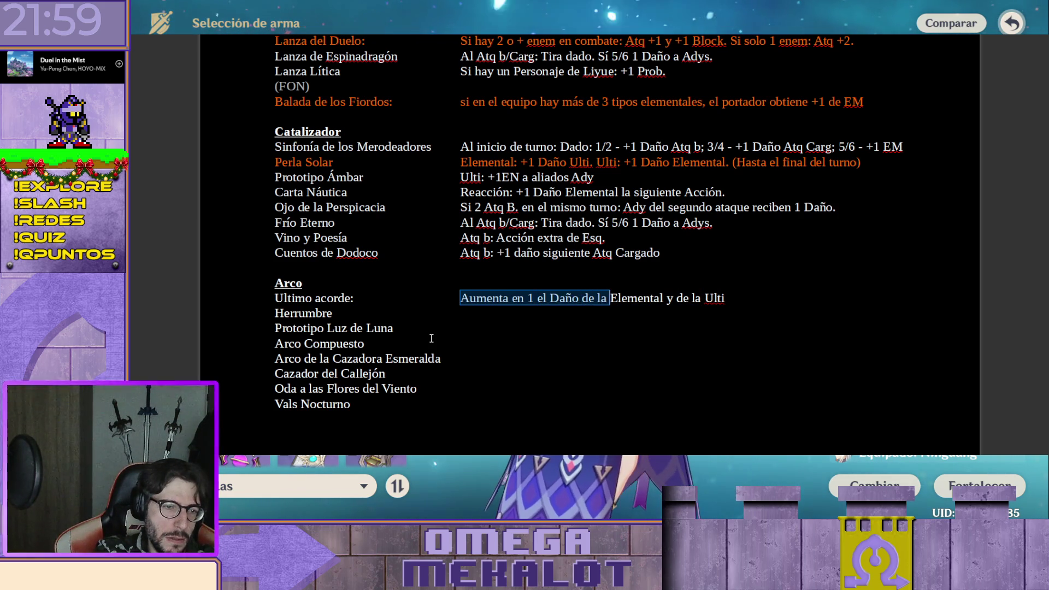
key("Right")
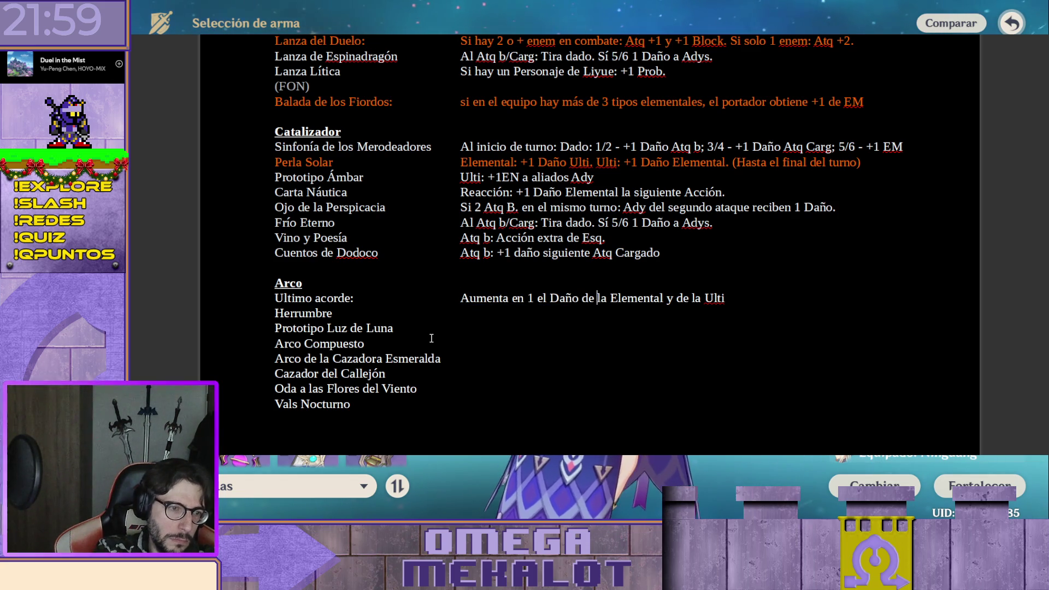
key("Home")
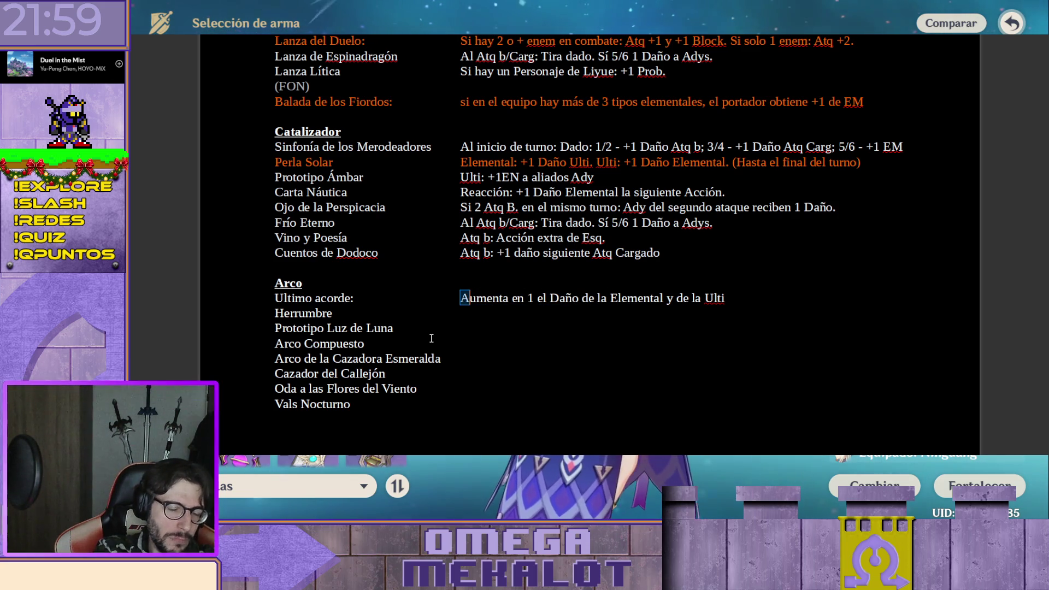
key("shift+Right")
key("shift+Right")
key("shift+Right")
type("+")
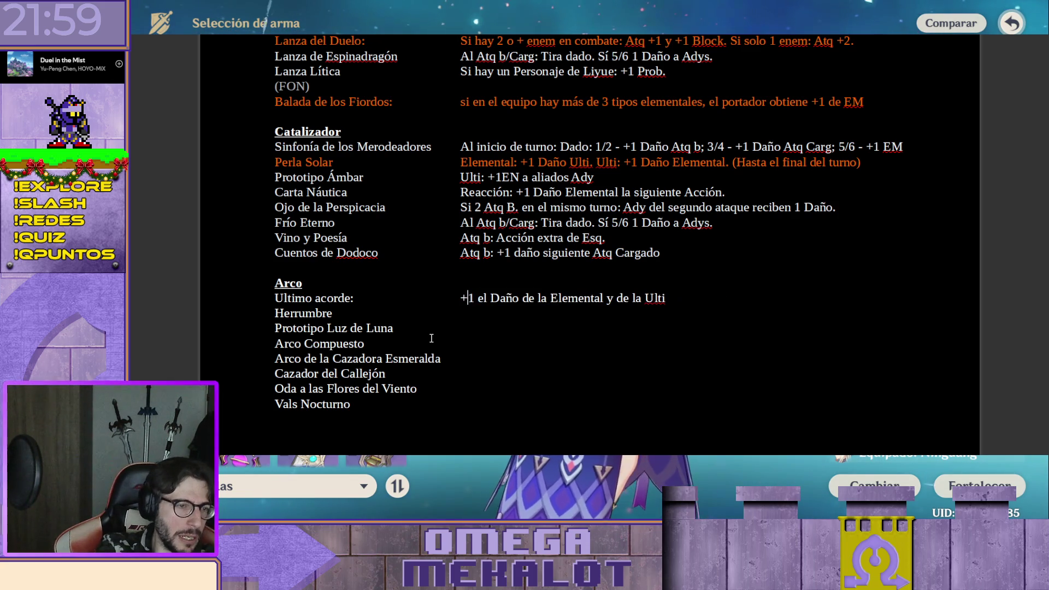
Trim the extra words so Ultimo acorde reads "+1 Daño Elemental y Ulti"
key("Delete")
key("Delete")
key("Delete")
key("Right")
key("Right")
key("Right")
key("Right")
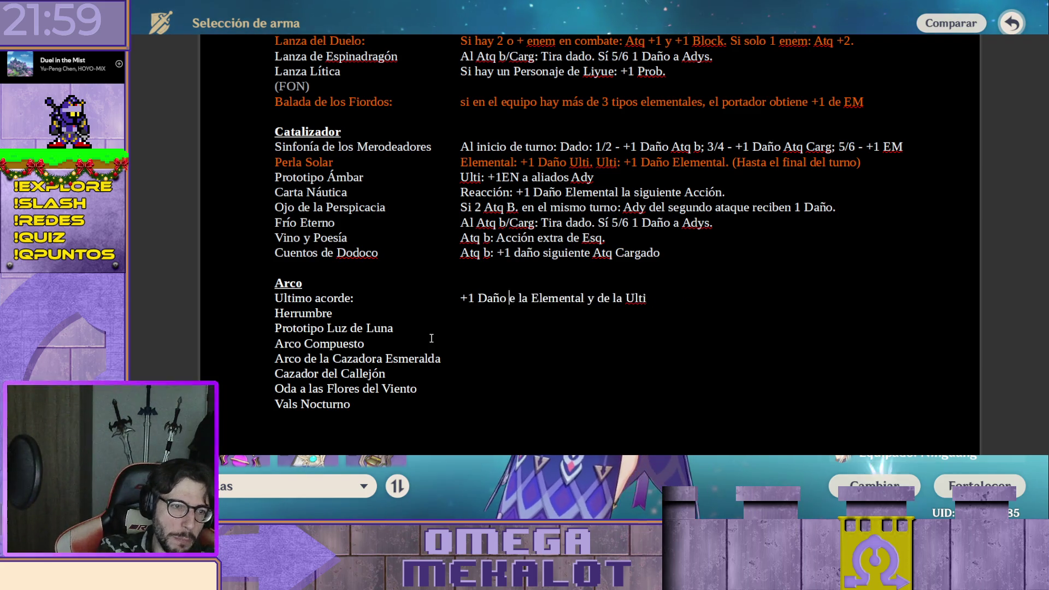
key("Delete")
key("Delete")
key("Delete")
key("Delete")
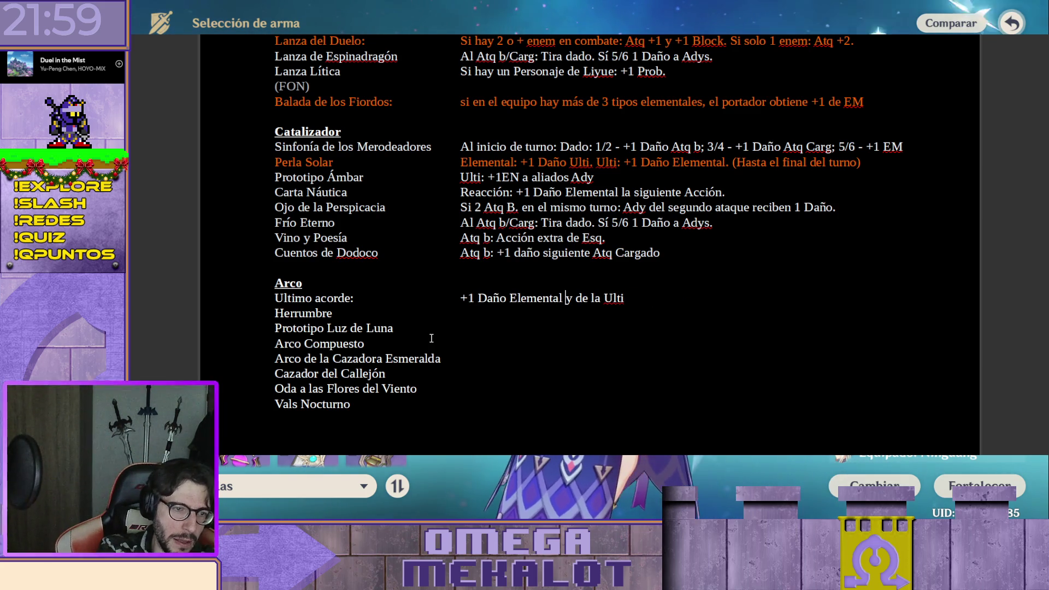
key("Right")
key("Right")
key("Right")
key("Delete")
key("Delete")
key("Delete")
key("Delete")
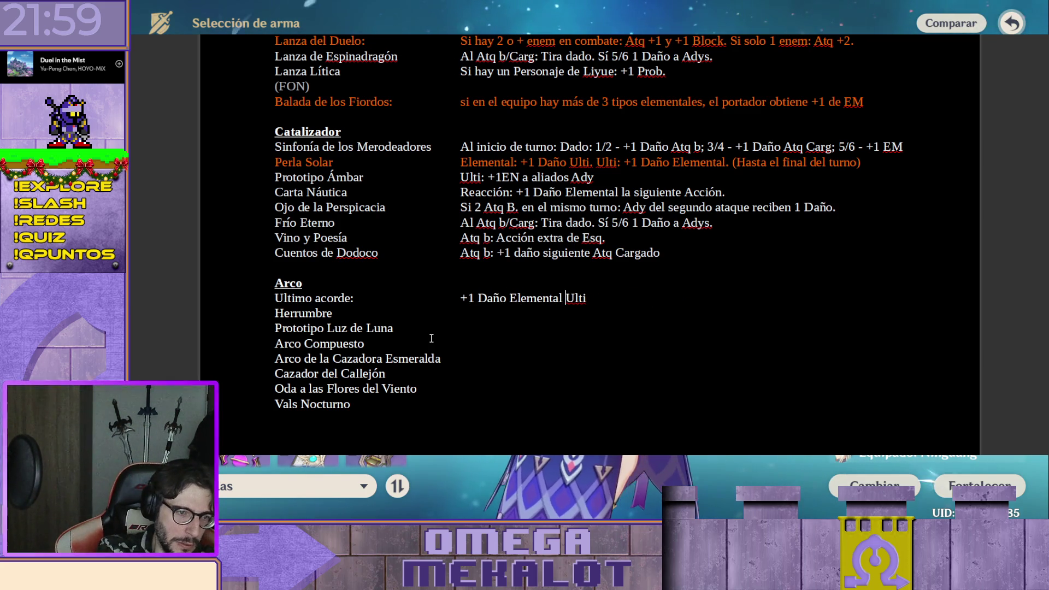
type("y")
key("End")
type(".")
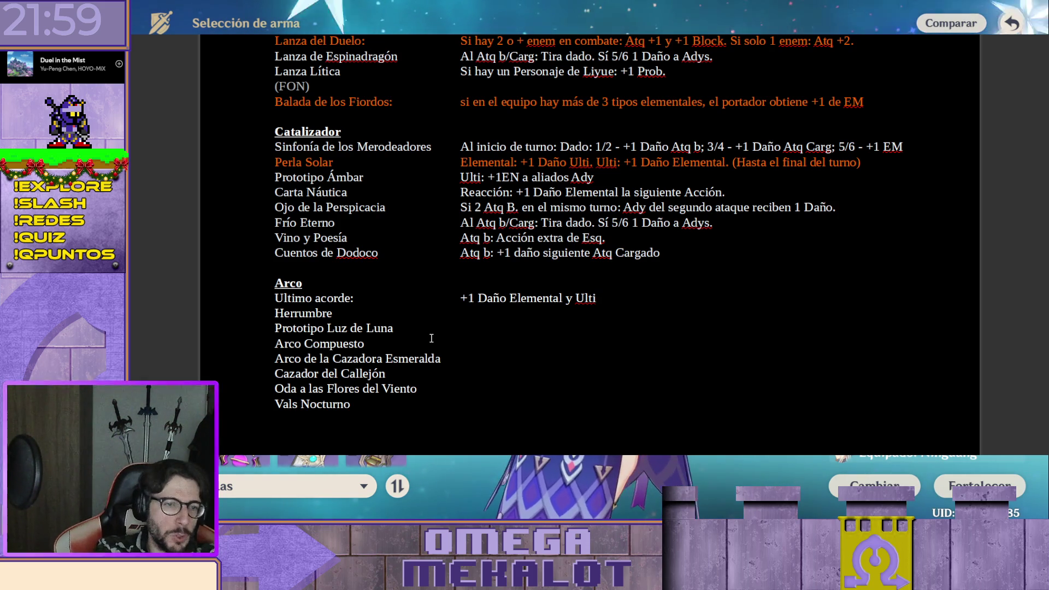
key("Down")
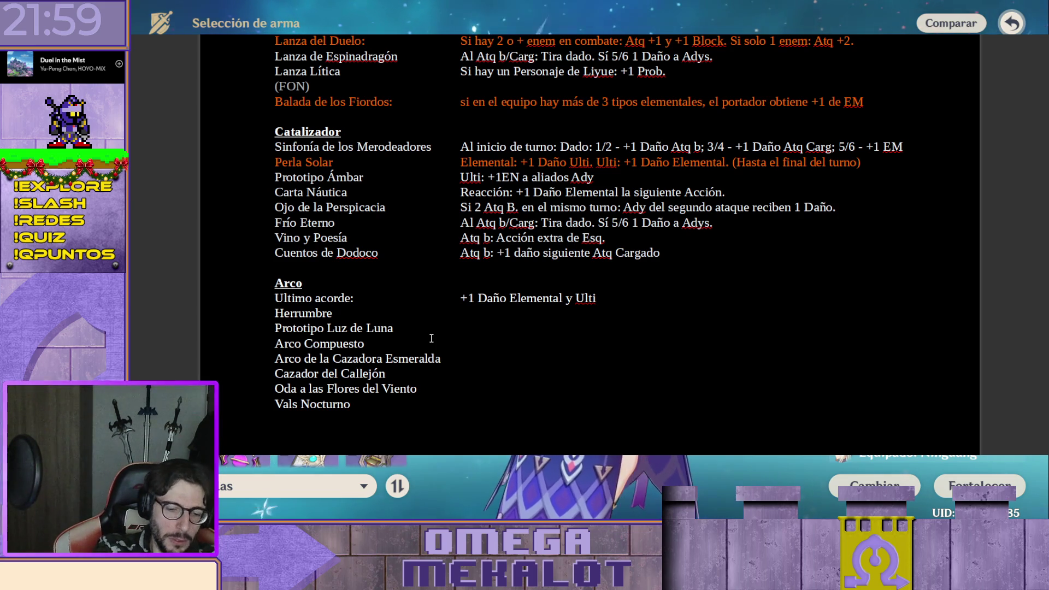
type("Daño Bás")
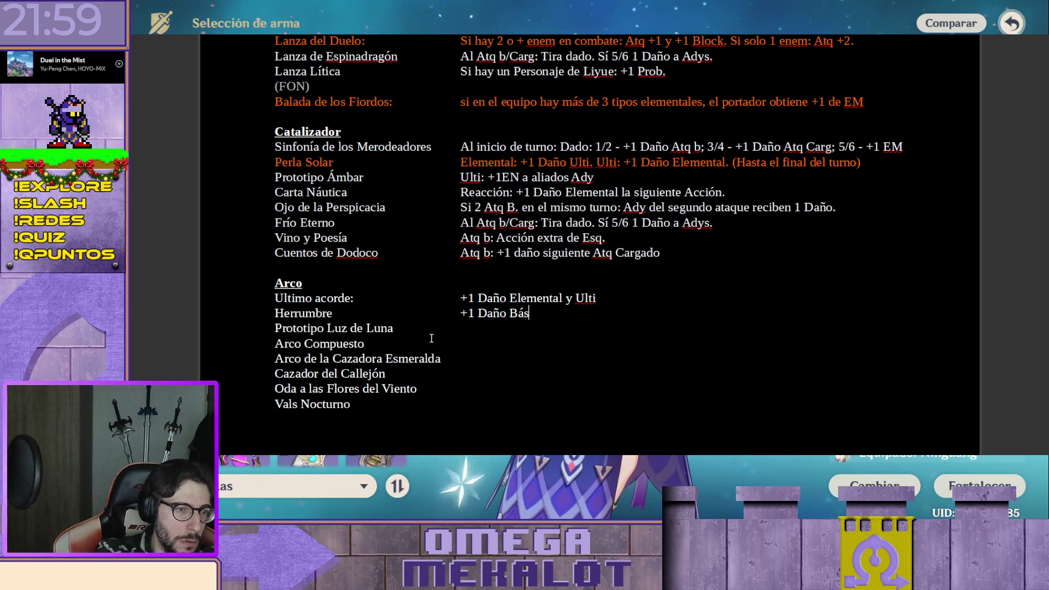
Enter Herrumbre's effect "+1 Daño Atq B" and move to Prototipo Luz de Luna's description
key("BackSpace")
key("BackSpace")
key("BackSpace")
type("A")
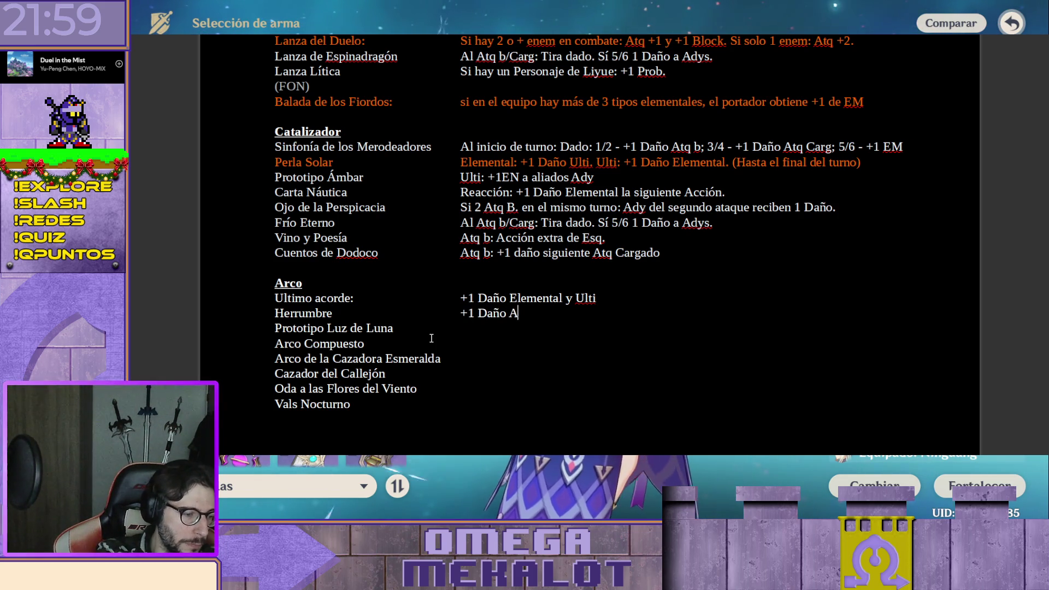
type("tq B")
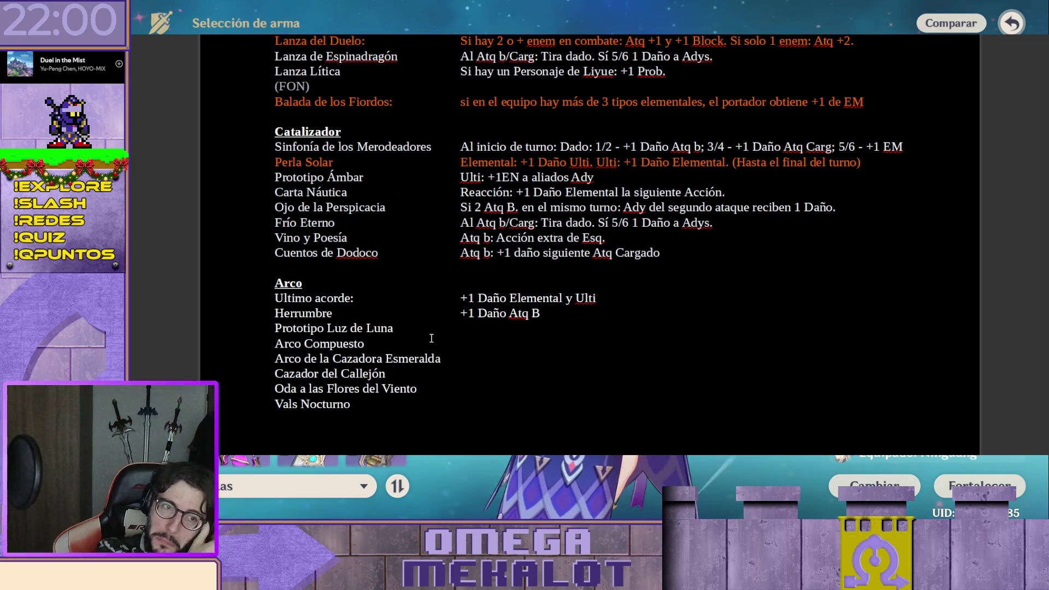
key("Down")
key("End")
key("Tab")
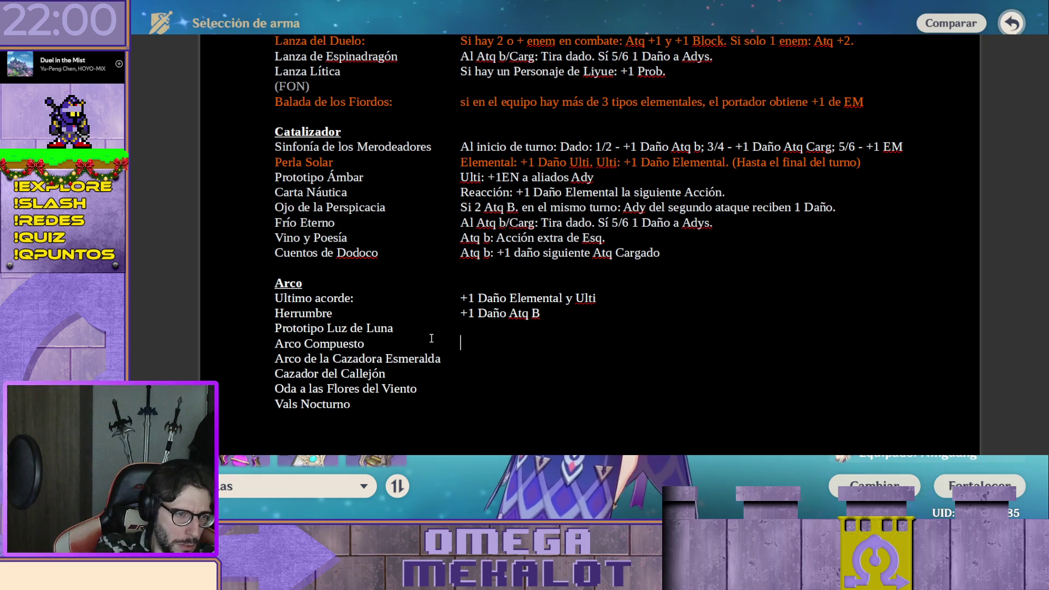
Move among the remaining blank Arco rows down to Arco Compuesto
key("Tab")
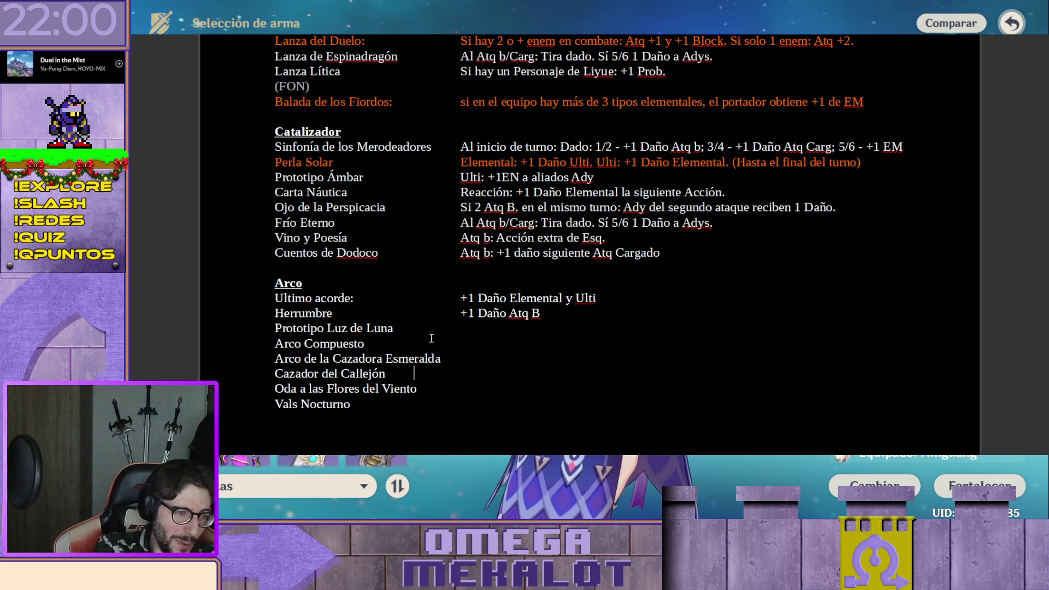
key("Down")
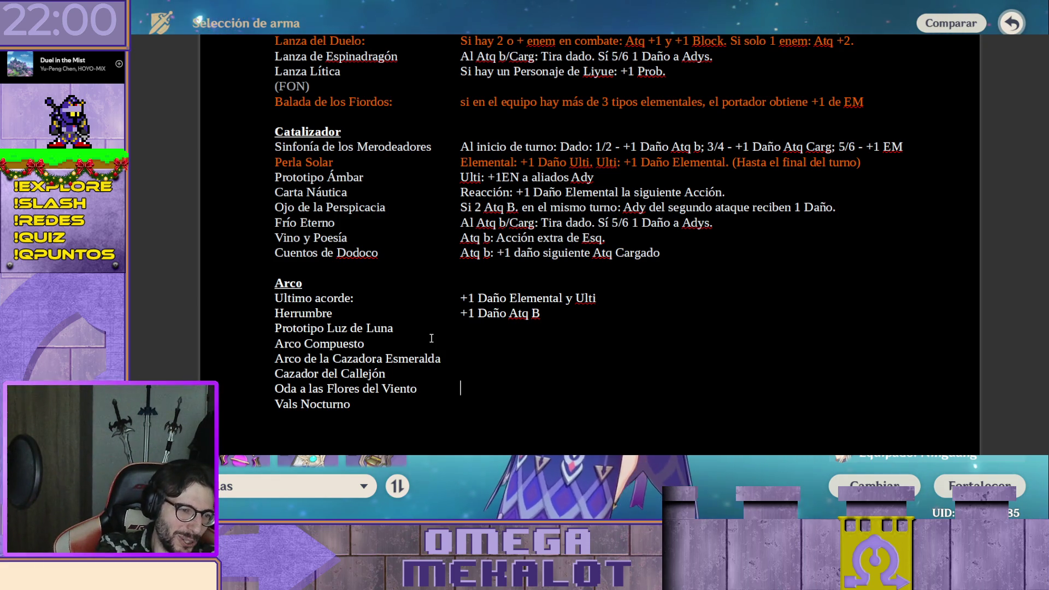
key("Up")
key("Up")
key("Up")
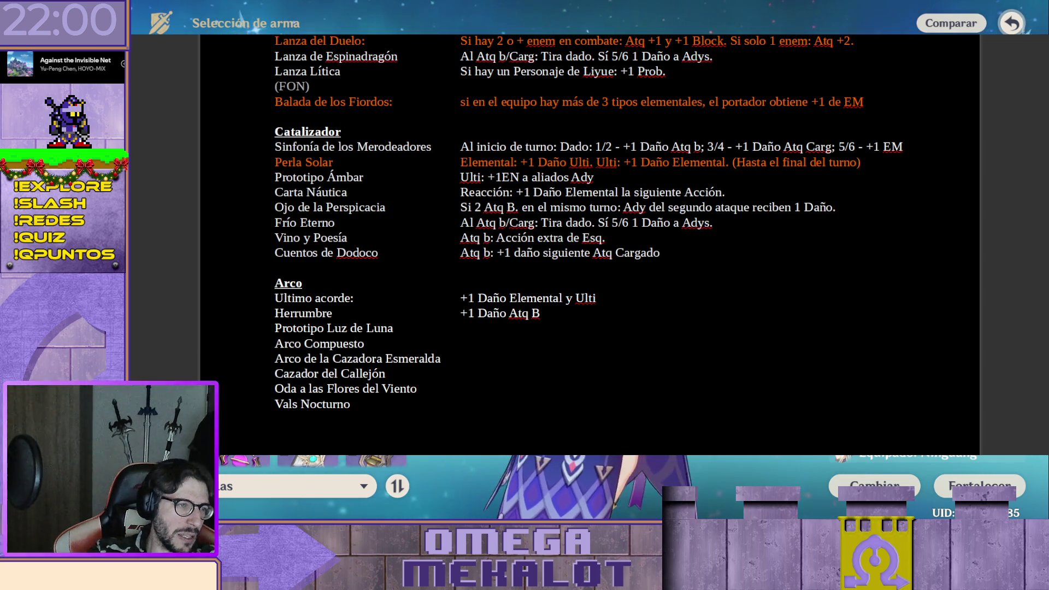
key("Escape")
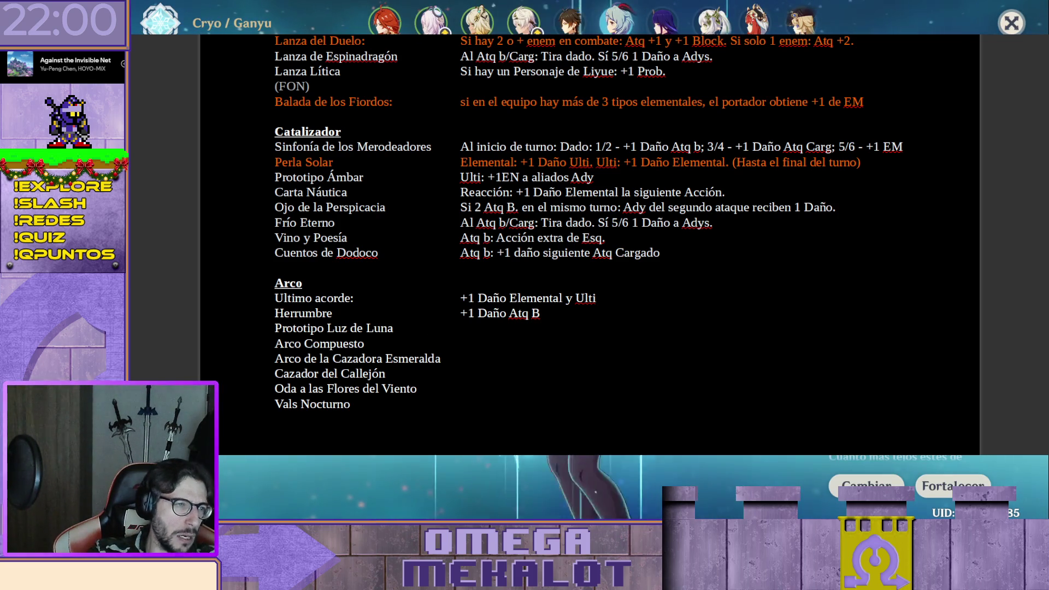
Finish Prototipo Luz de Luna's effect "Si Crit con Atq Carg. +1 Acción de Esq." and reach Arco Compuesto's cell
left_click(865, 485)
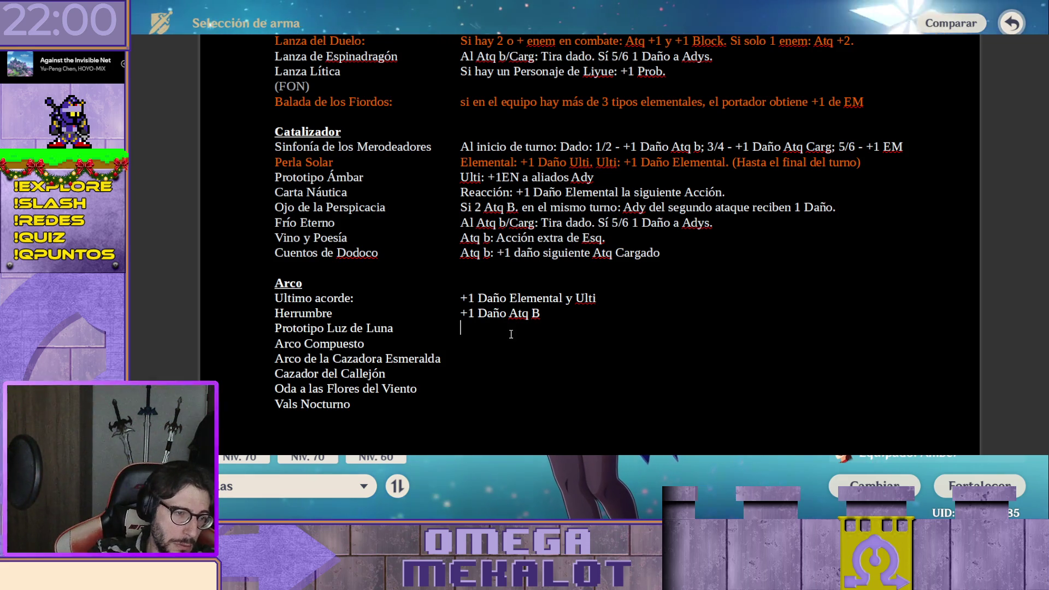
left_click(542, 338)
type("Si")
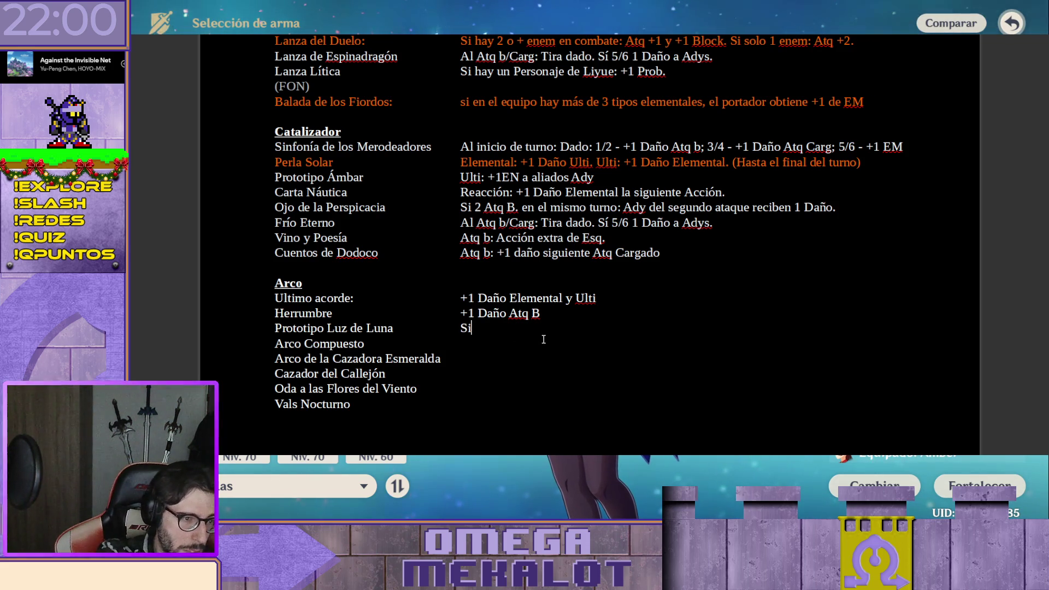
type(" Crit")
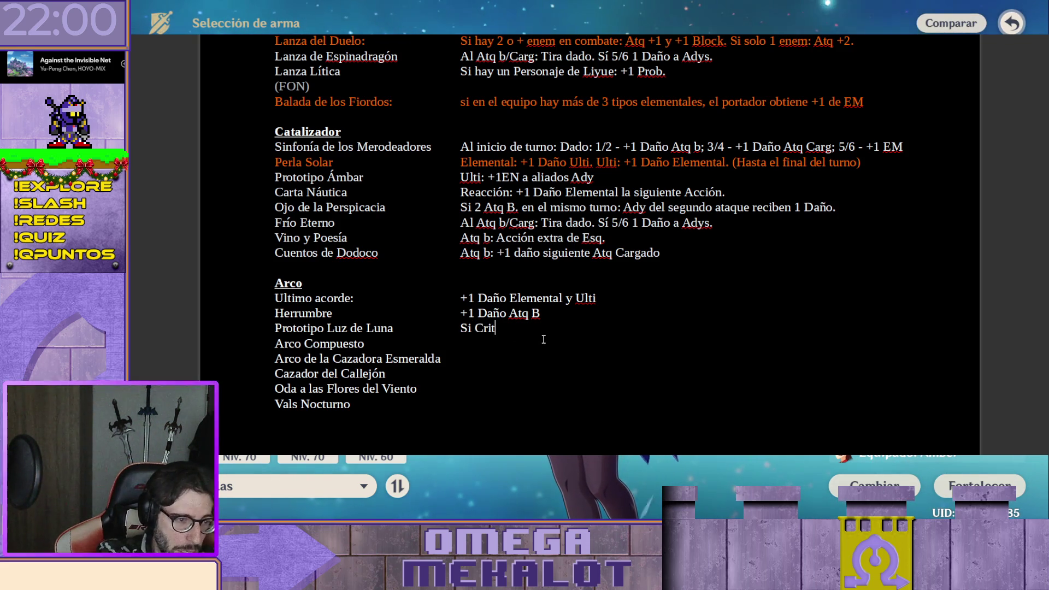
type(" con Atq")
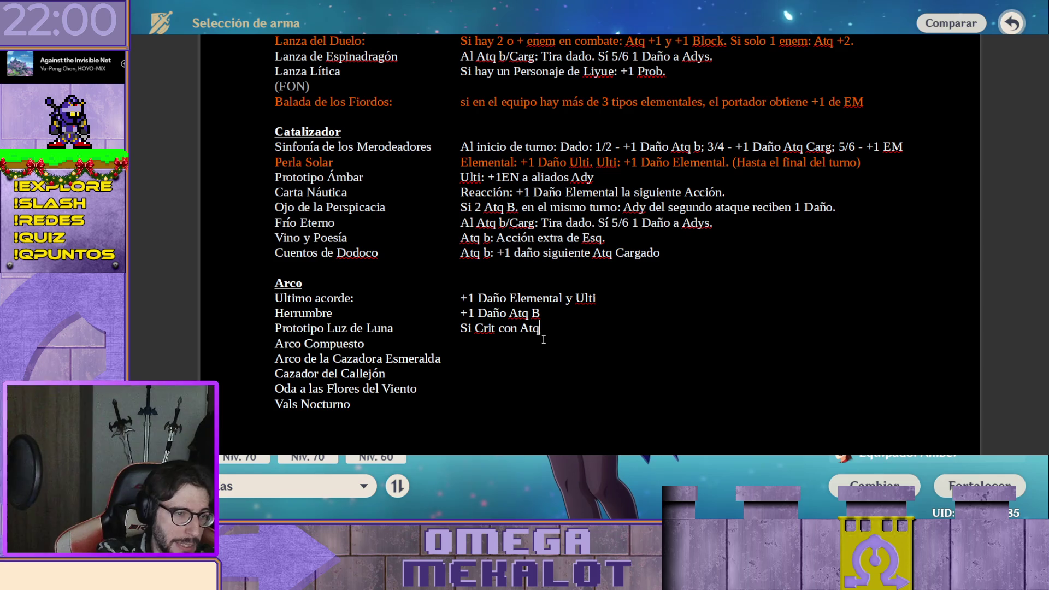
type(" Carg.")
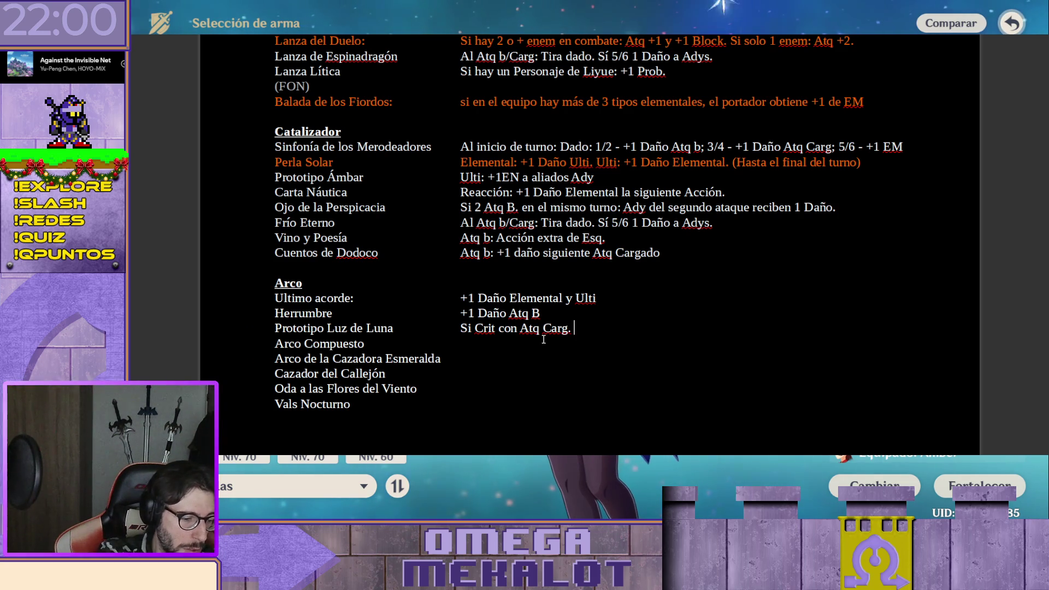
type(" +1 Acción de Esq.")
key("Return")
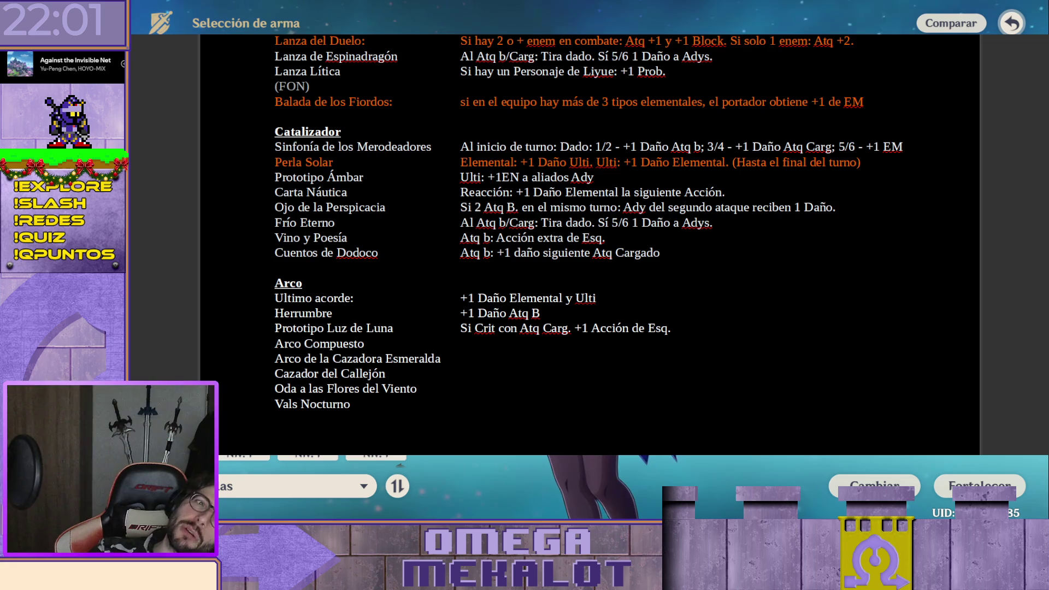
left_click(502, 346)
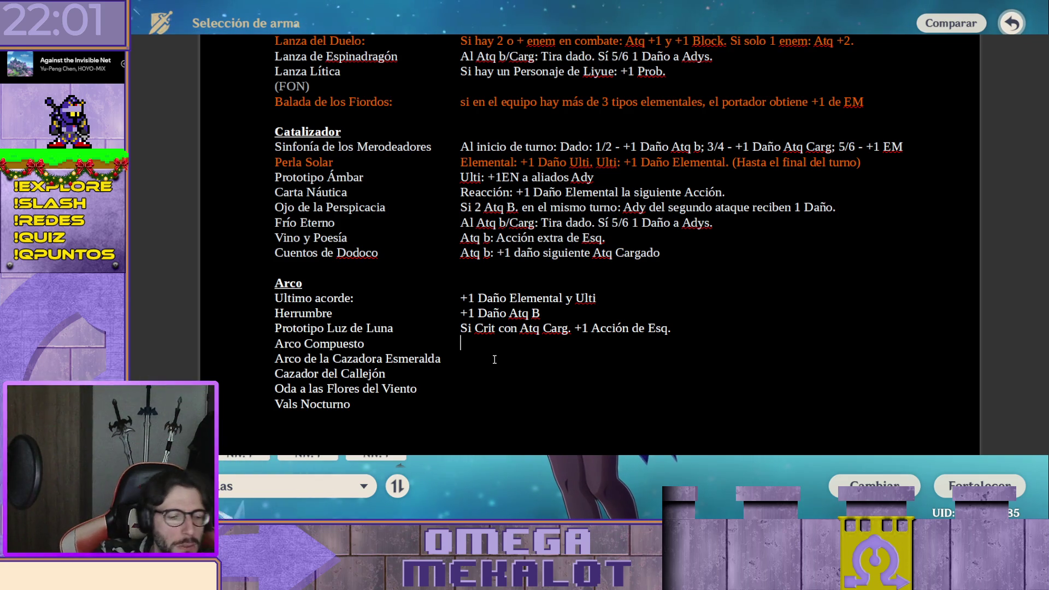
type("Si H")
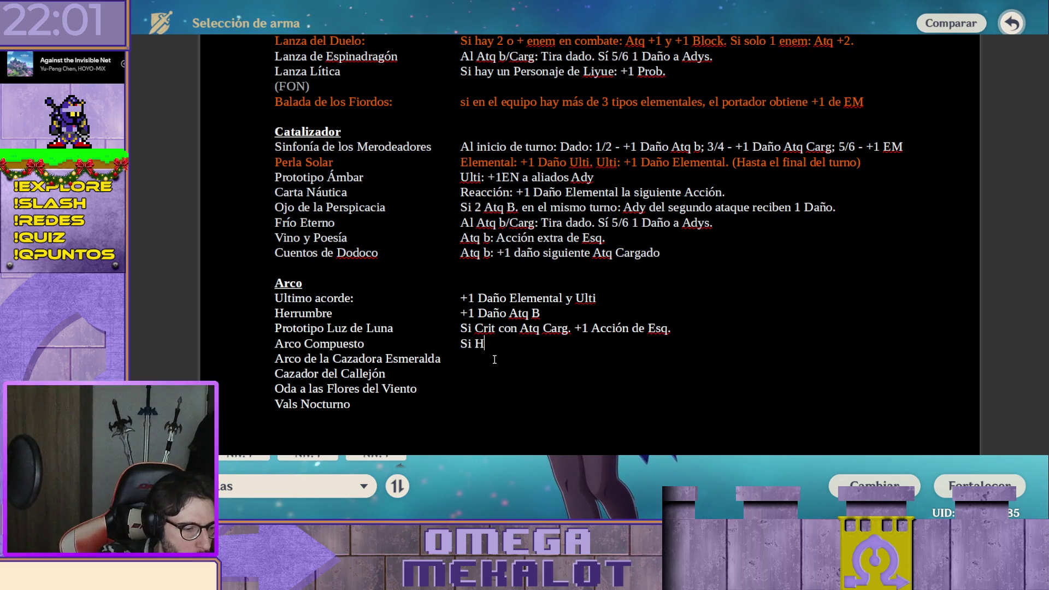
Enter Arco Compuesto's effect "Si 2 Acciones de Atq b: +1 acción Atq b.", correcting typos
key("BackSpace")
key("BackSpace")
key("BackSpace")
key("BackSpace")
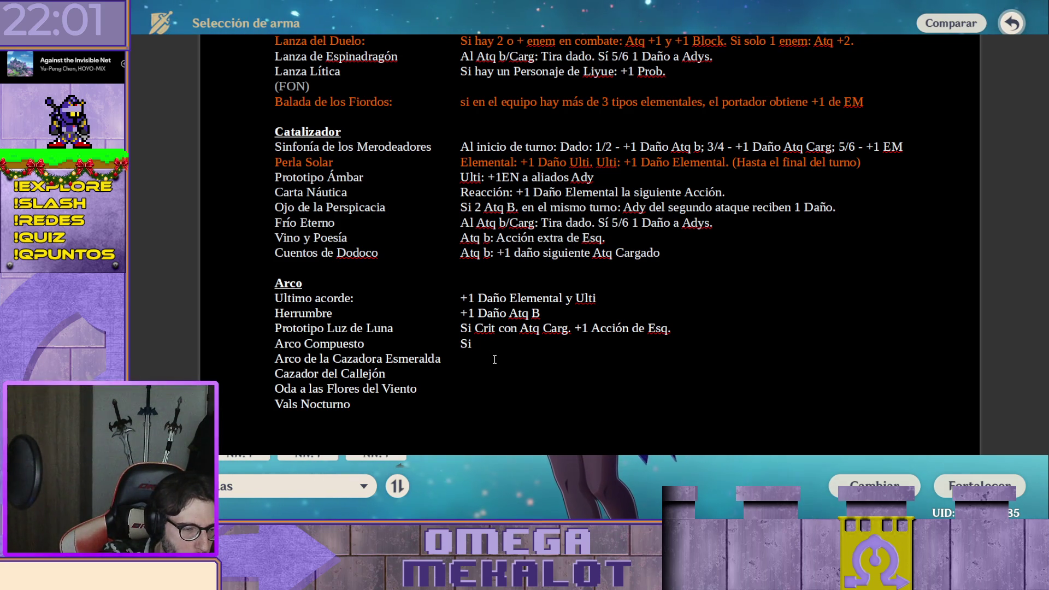
type(" 2 A")
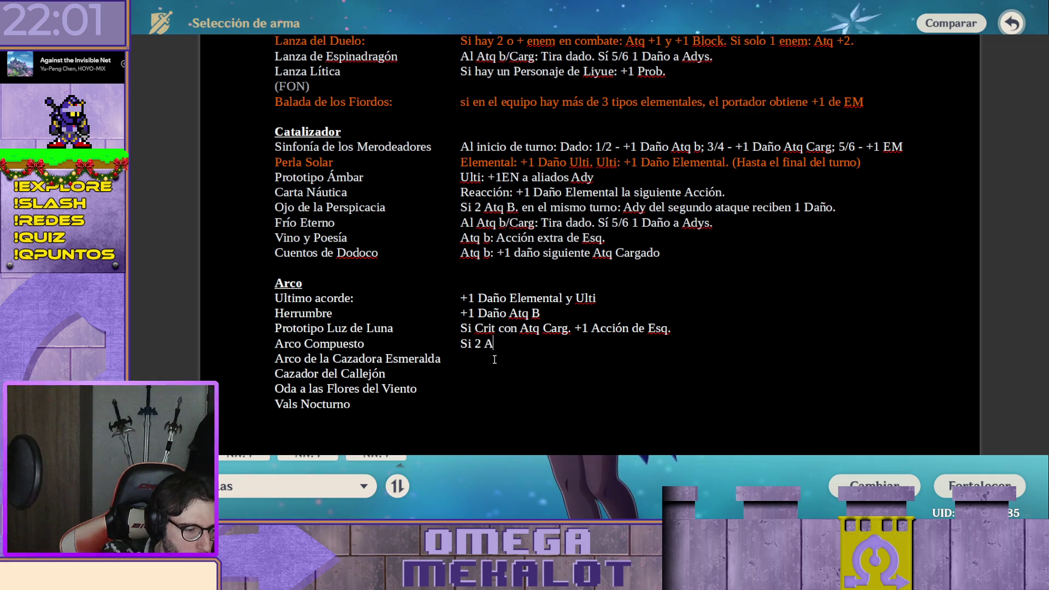
type("cciones ")
type("de")
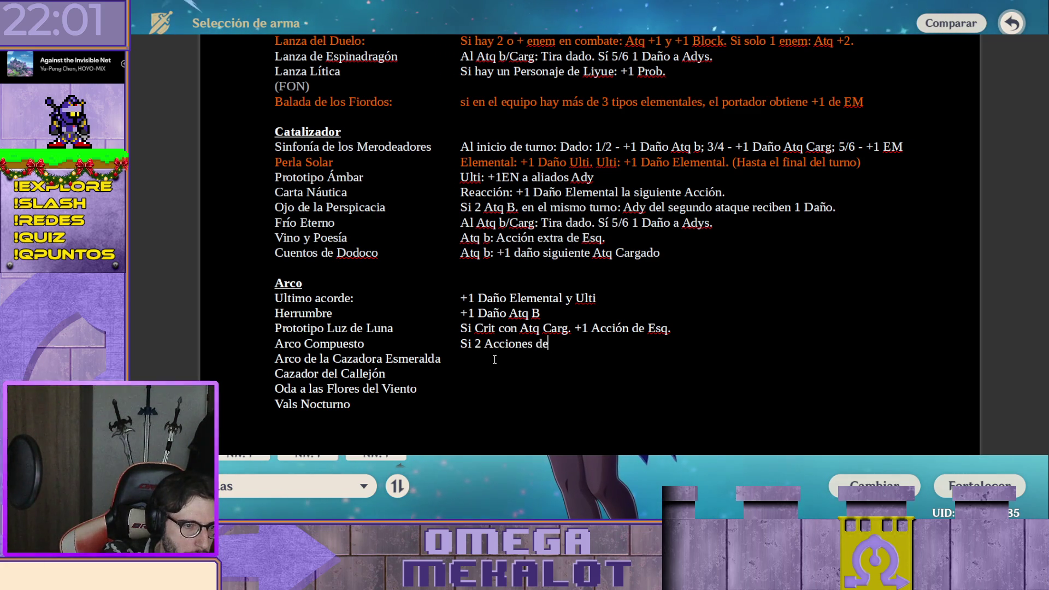
type(" Atq")
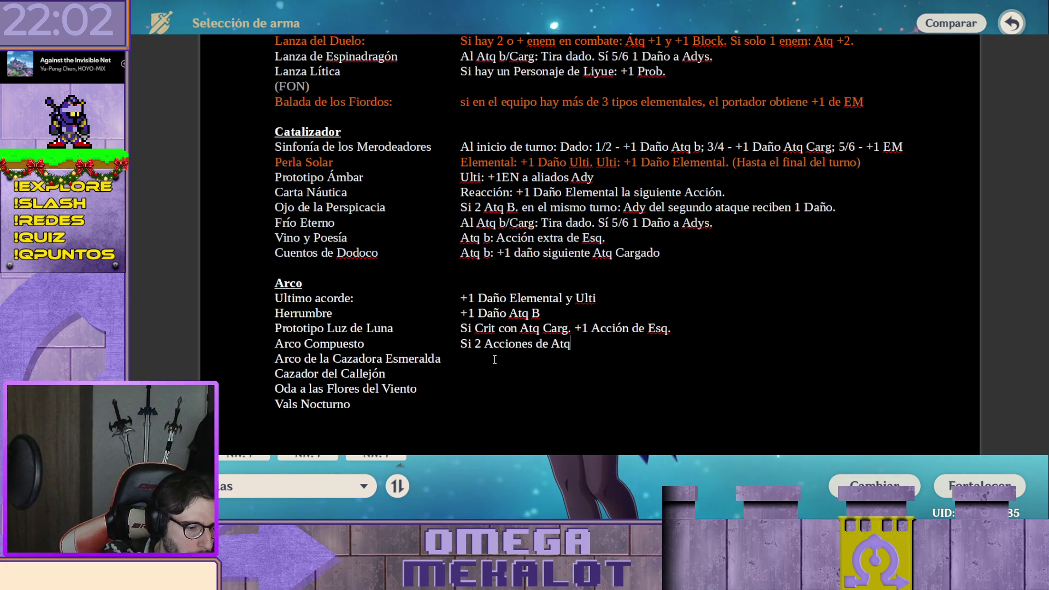
type(" b: +1")
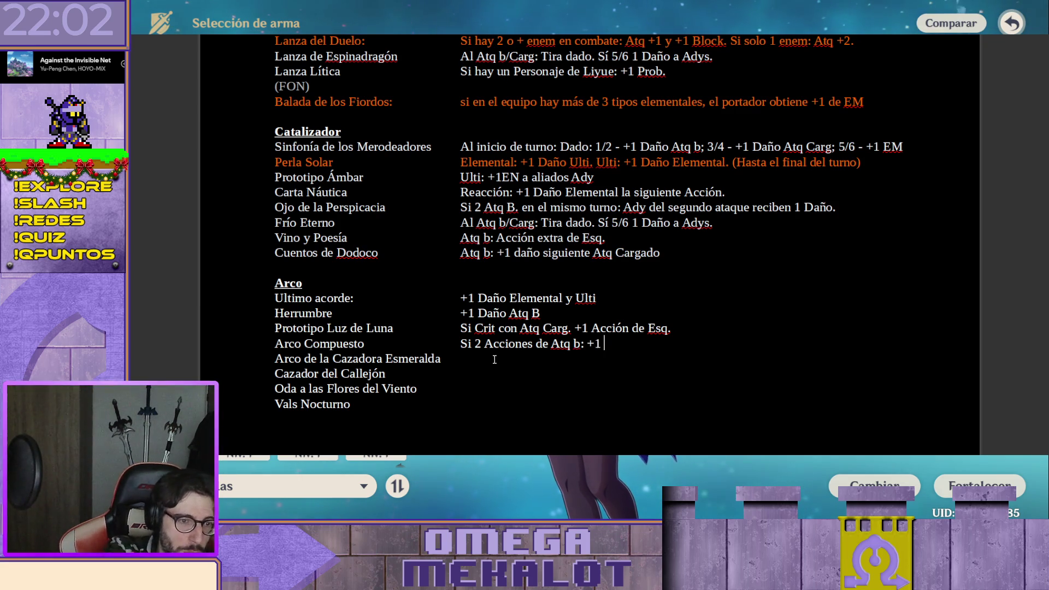
type("acción ")
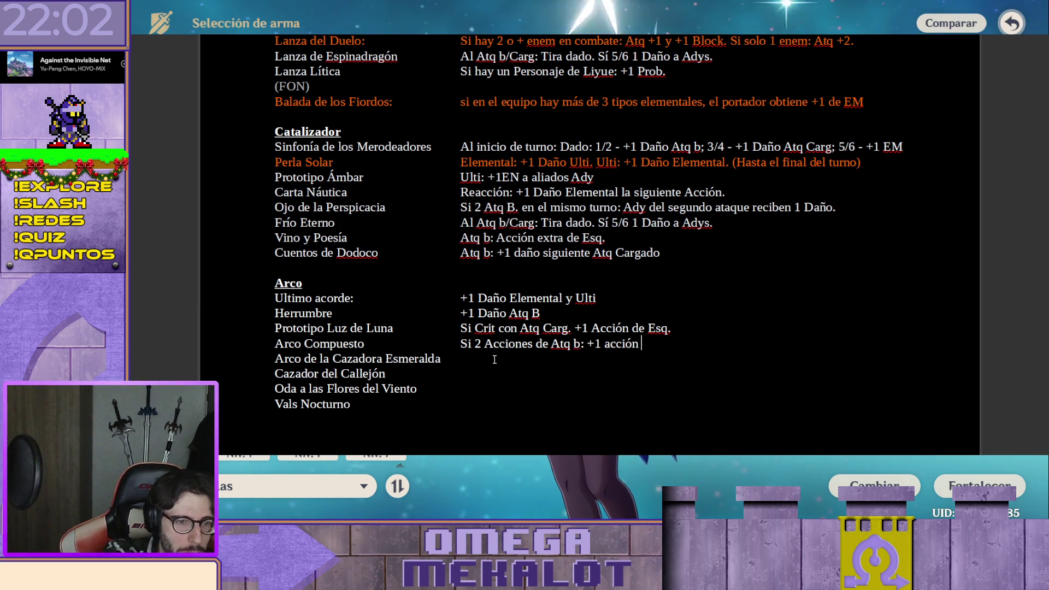
type("Atq ")
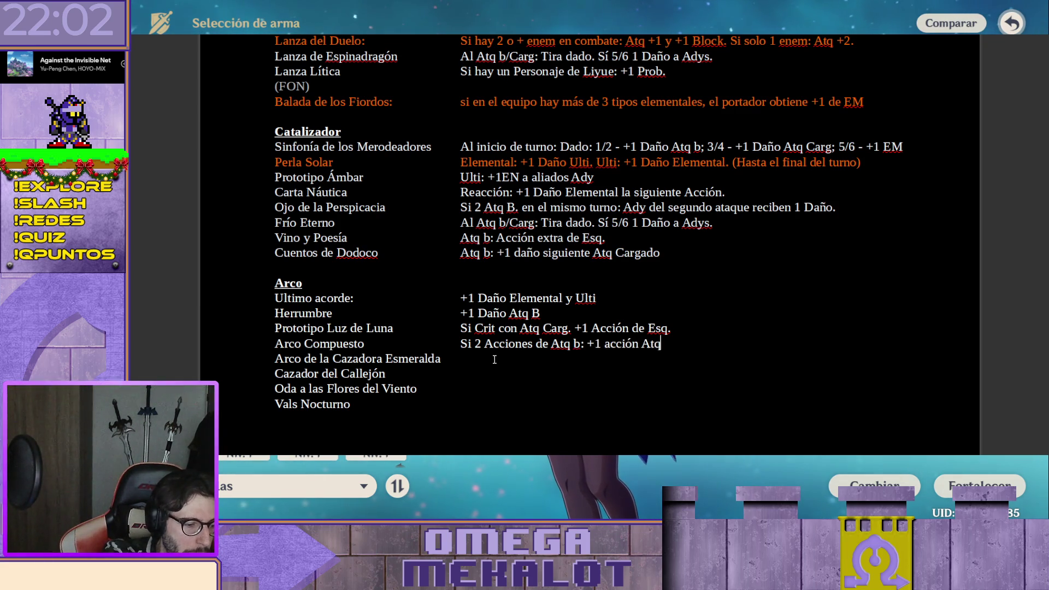
type("B.")
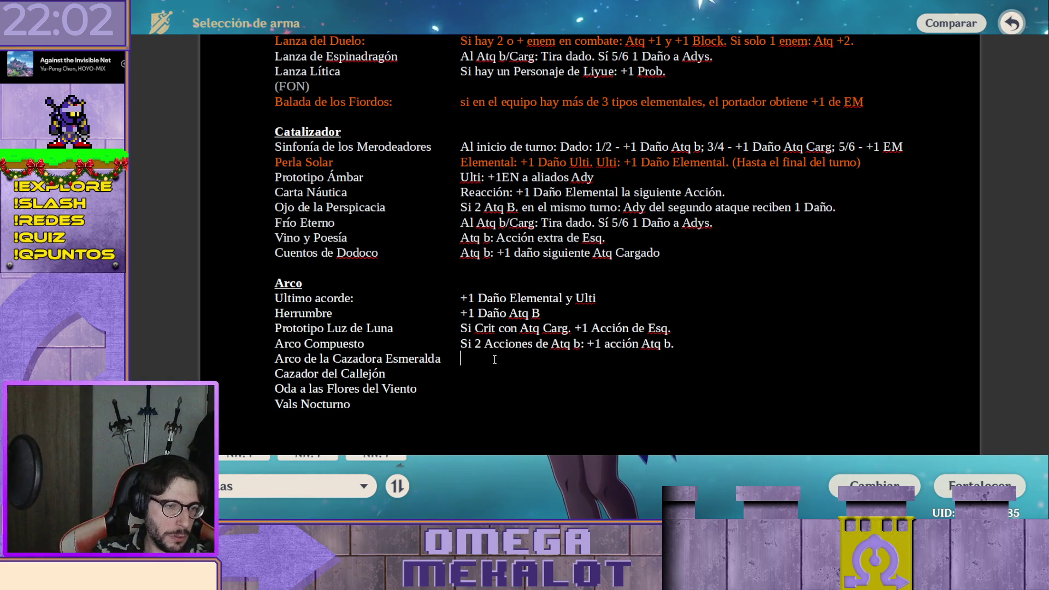
Color the Arco de la Cazadora Esmeralda name orange and move to its effect cell
key("shift+Tab")
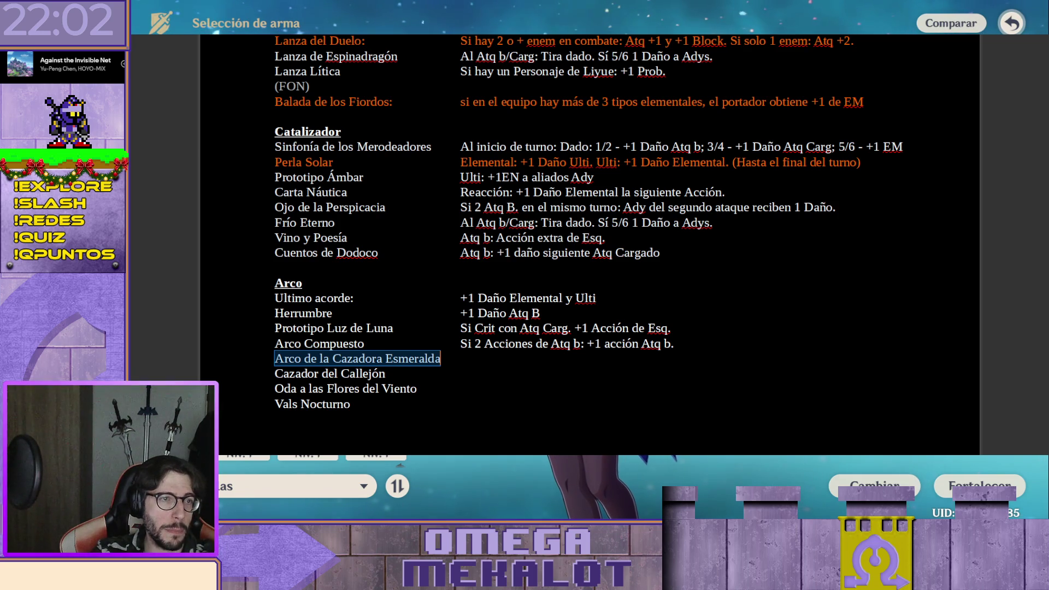
key("F4")
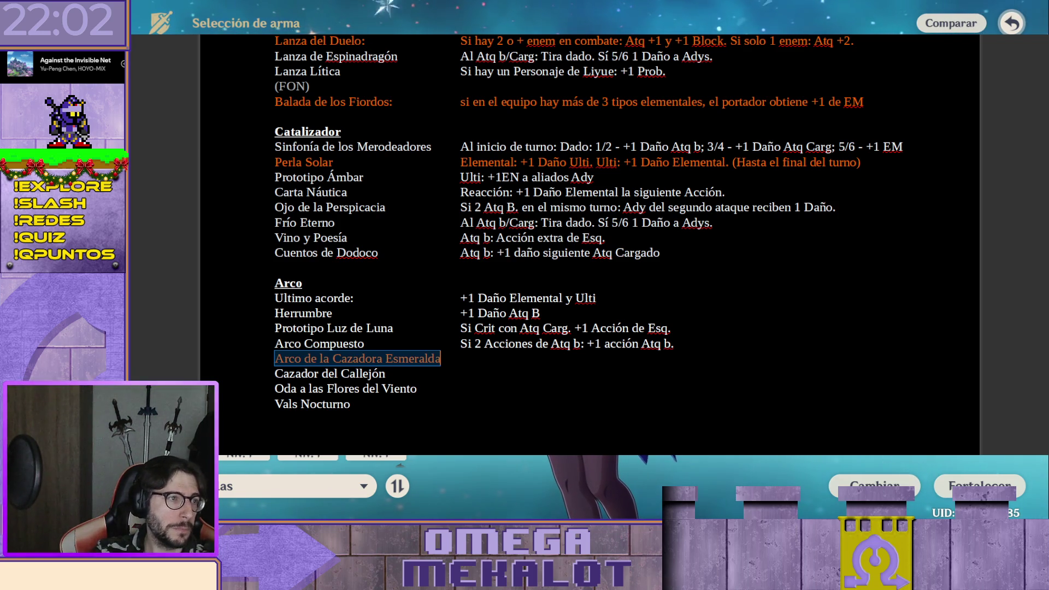
left_click(507, 354)
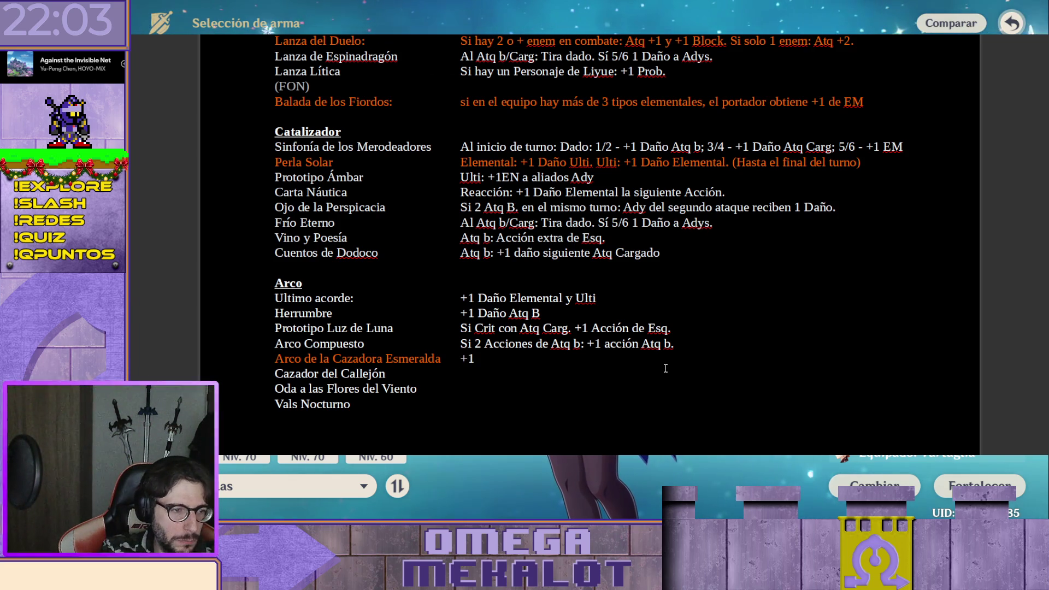
type(" Prob.")
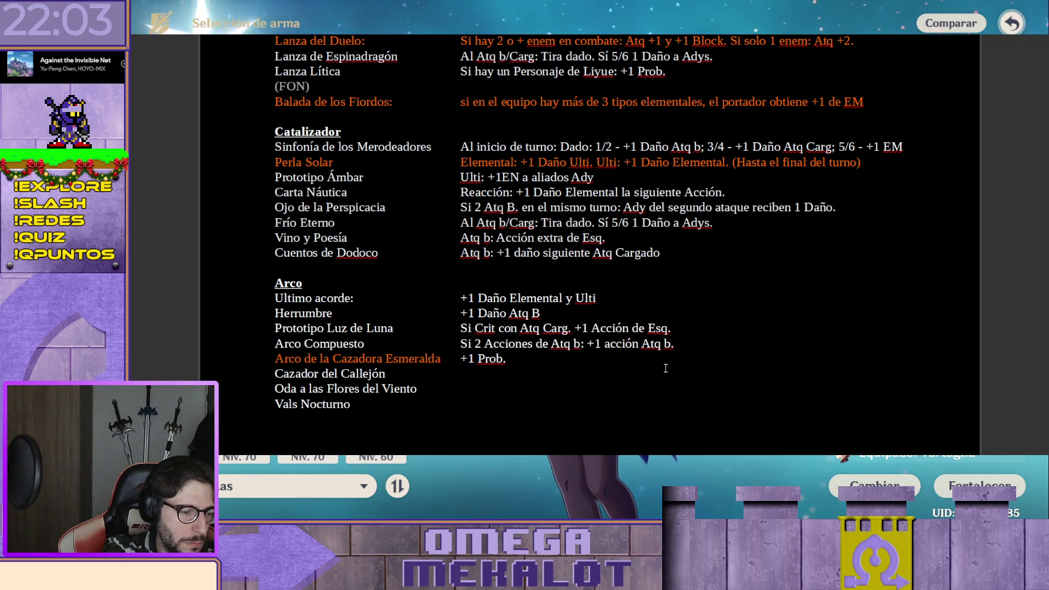
type(" Atq")
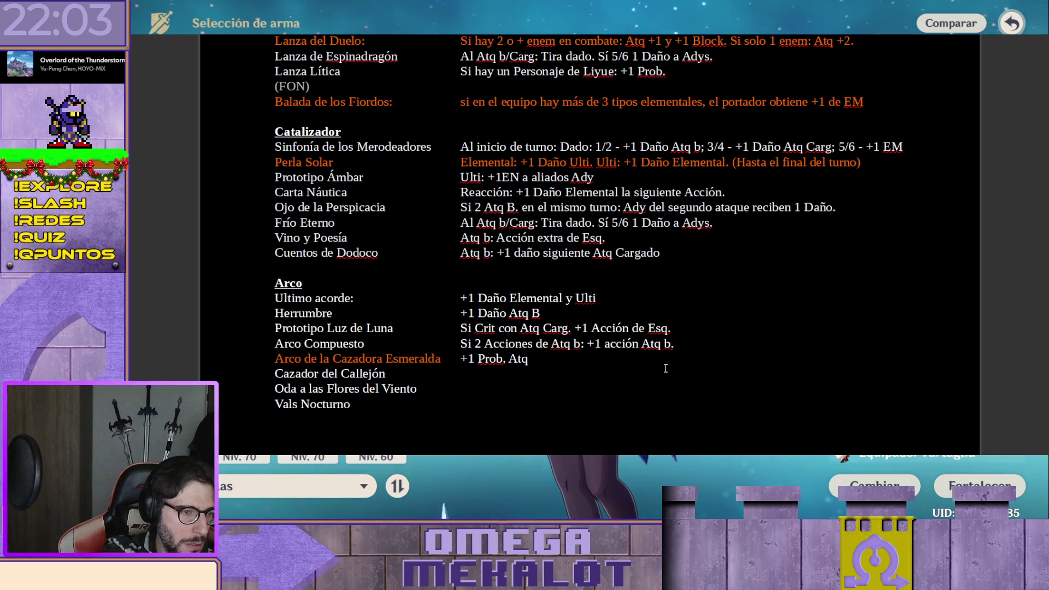
type(" B/Carg:")
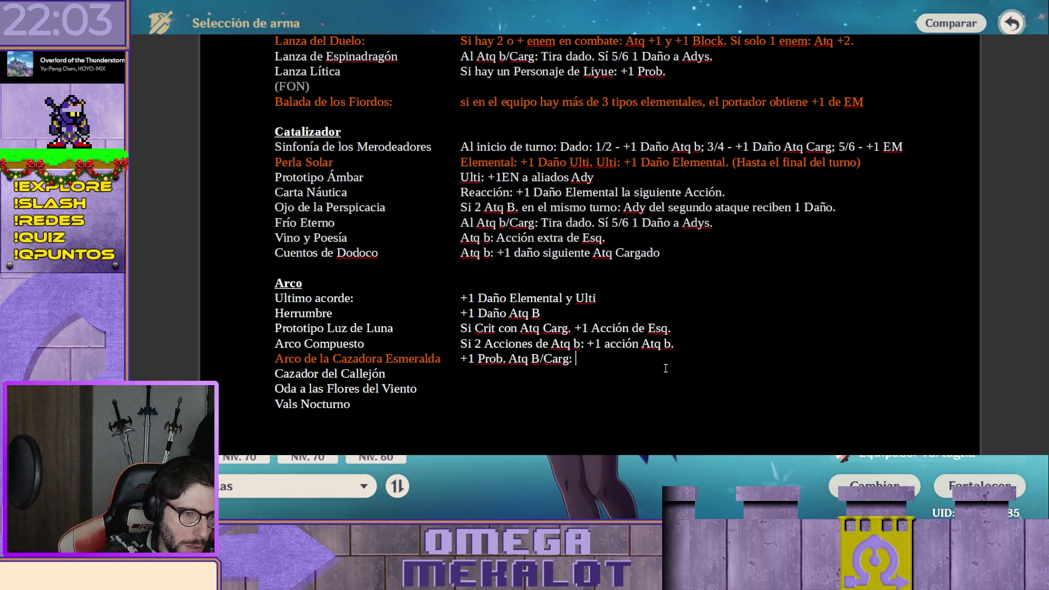
type("Dad")
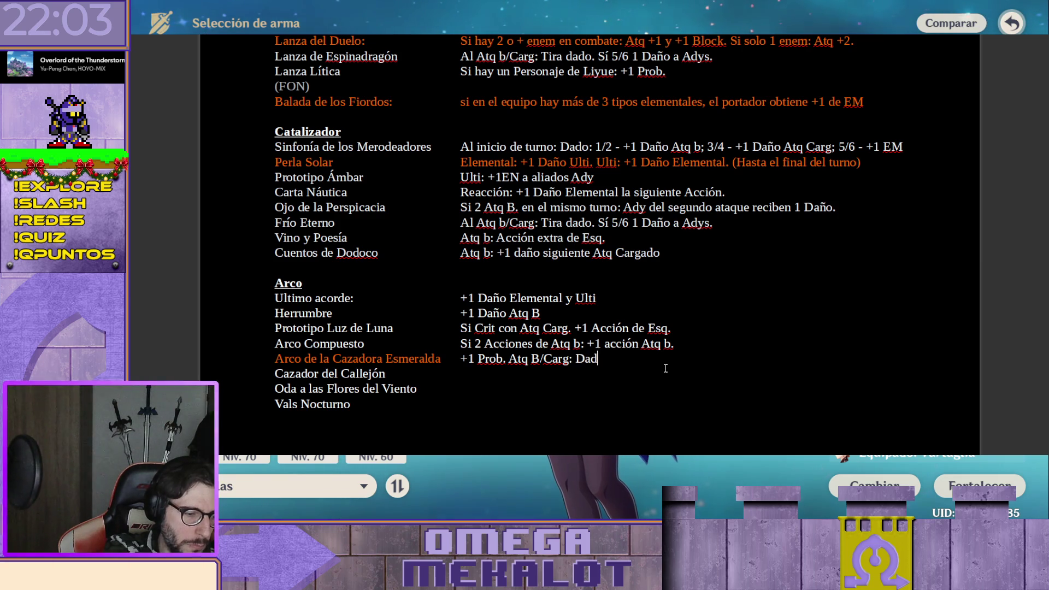
type("o: 4/5/65")
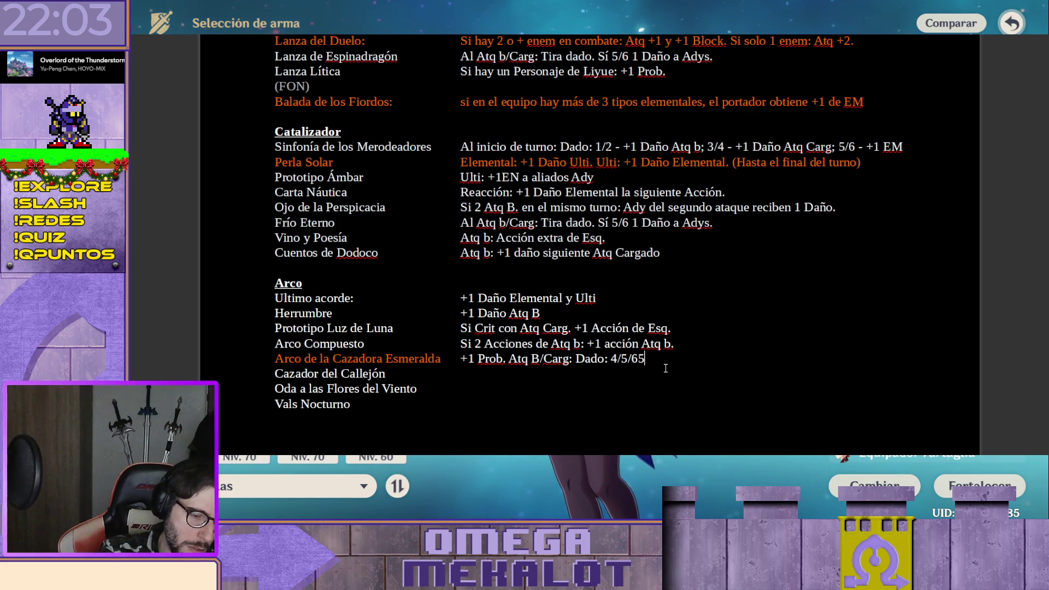
Enter its effect "+1 Prob. Atq B/Carg: Dado: 4/5/6 > 1 Daño Adys", correcting typos
key("BackSpace")
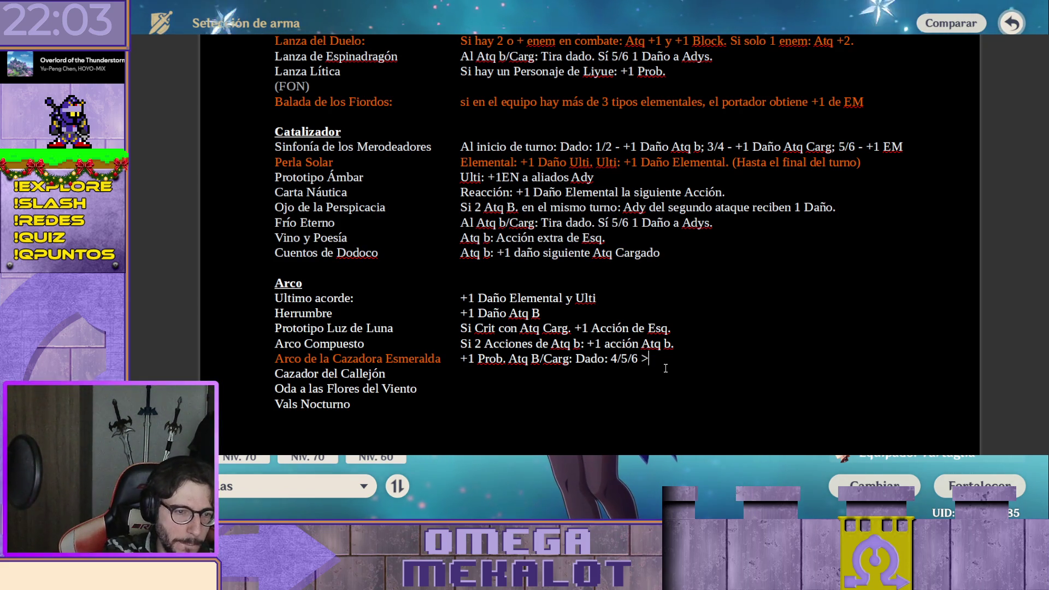
type("> ")
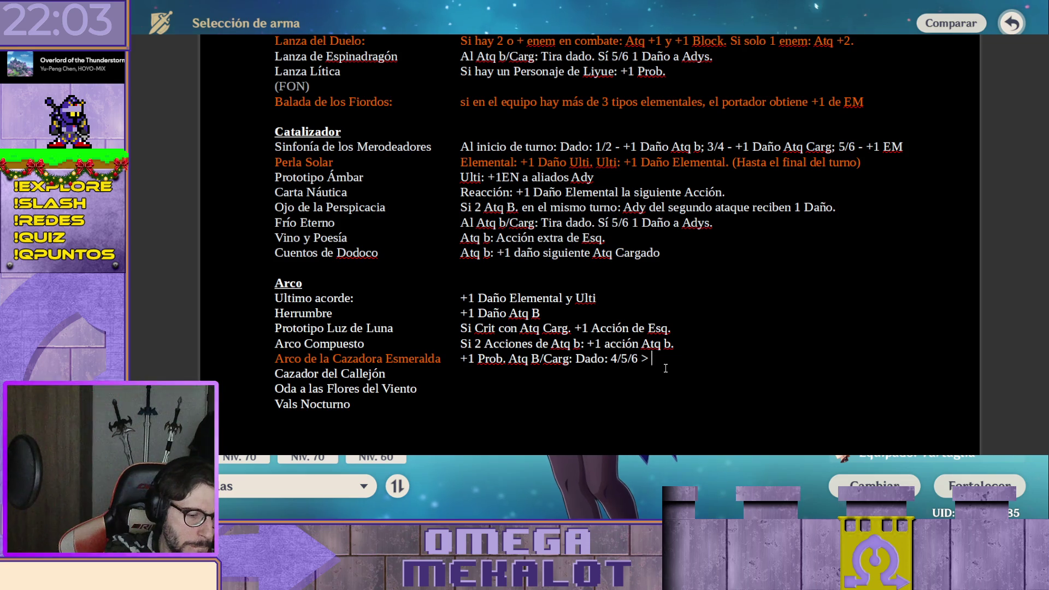
type("1 de")
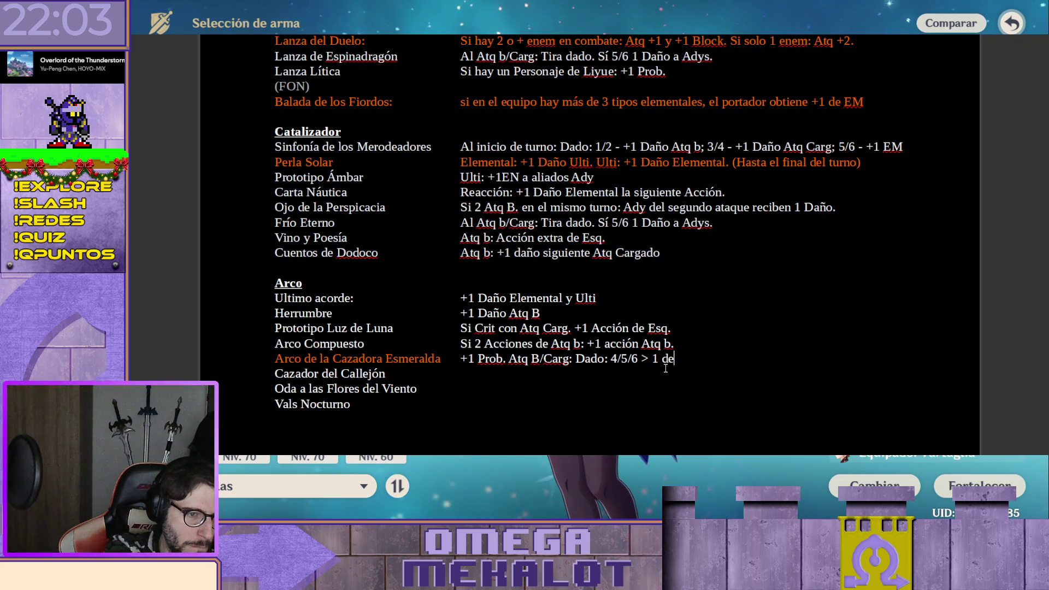
key("BackSpace")
key("BackSpace")
type("Daño")
key("BackSpace")
type("Adys")
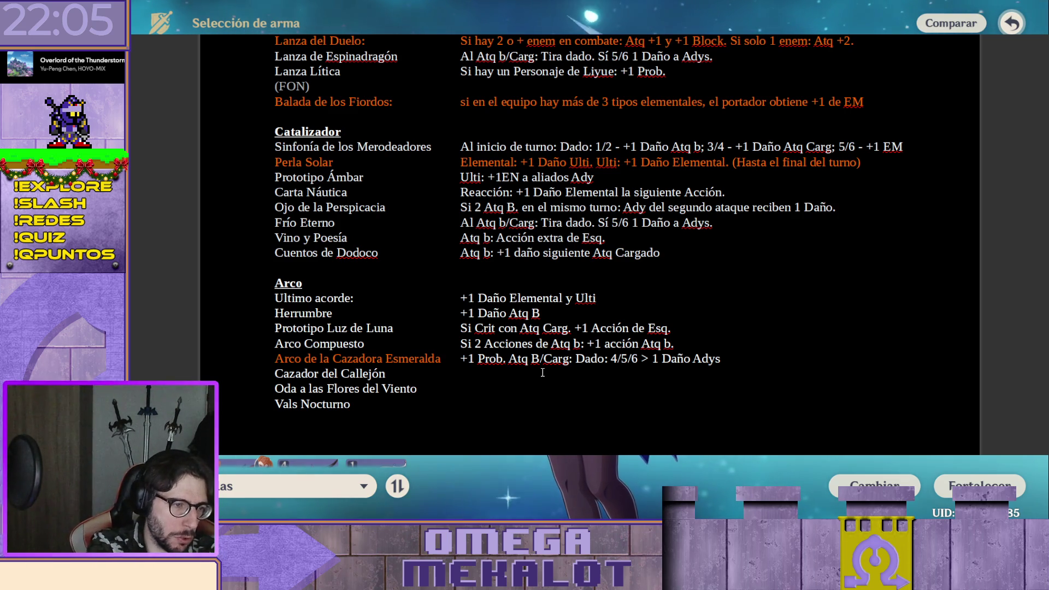
type("S")
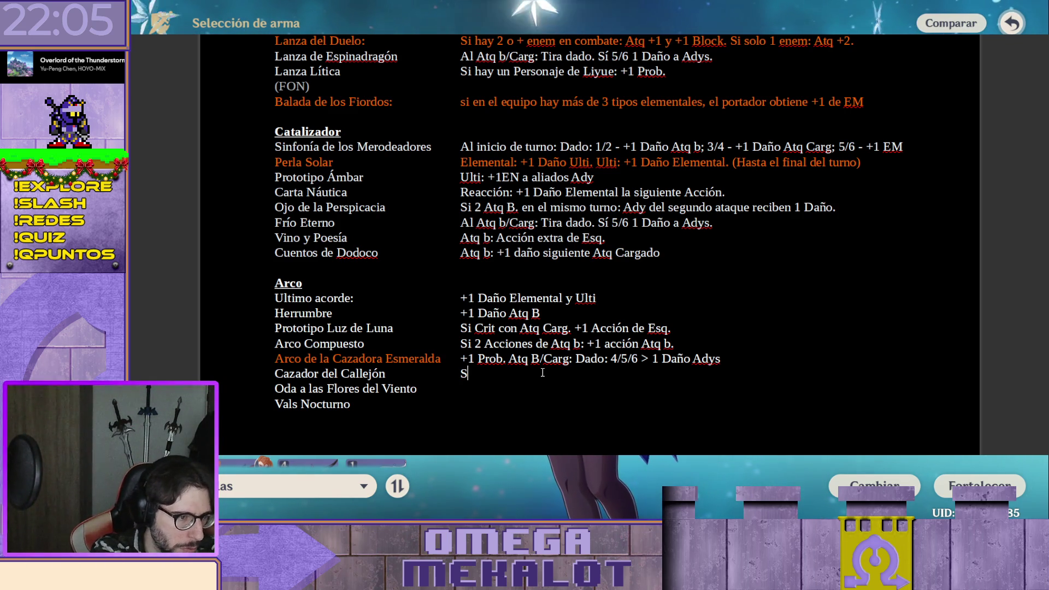
type("i no ata")
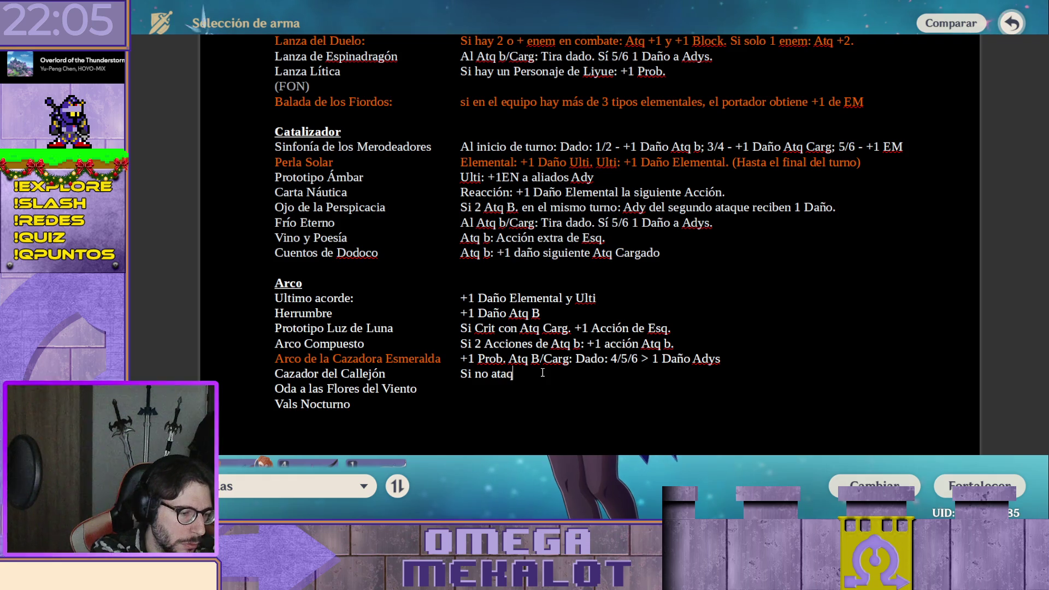
type("có ")
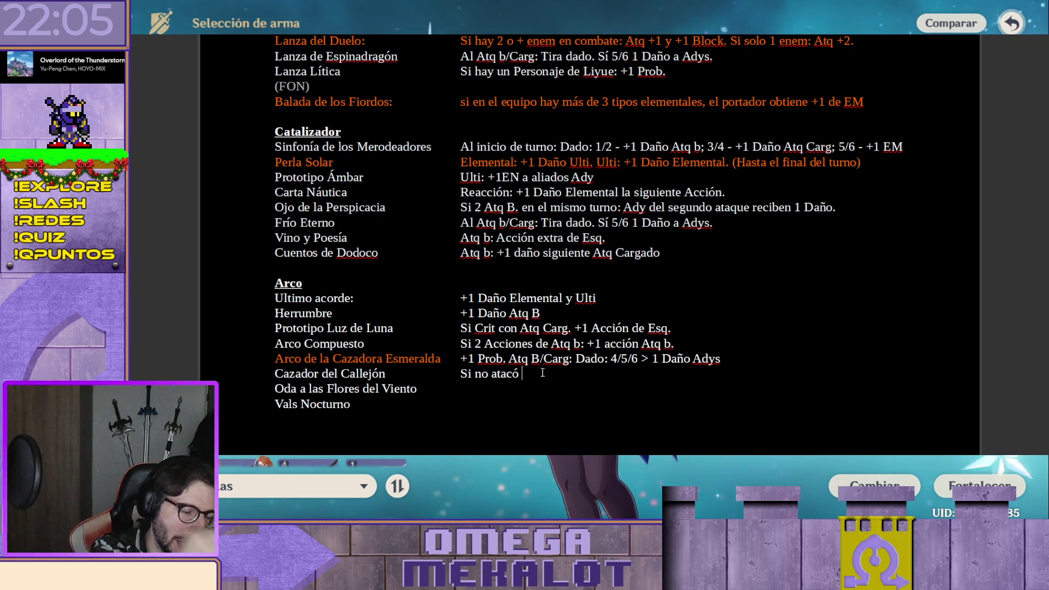
type("en el turno anterior")
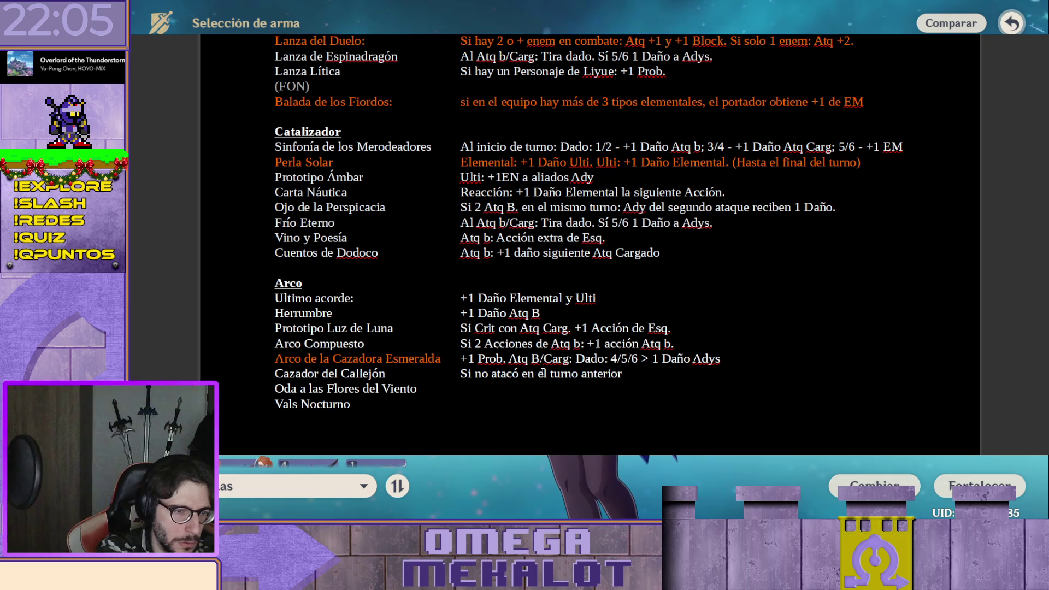
type(". +")
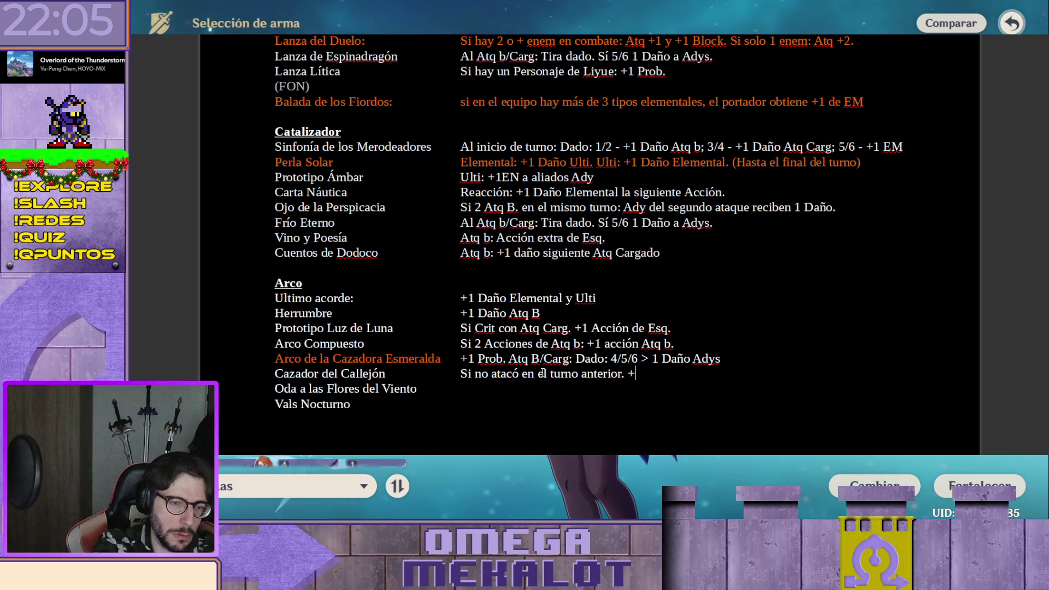
type("2 al daño")
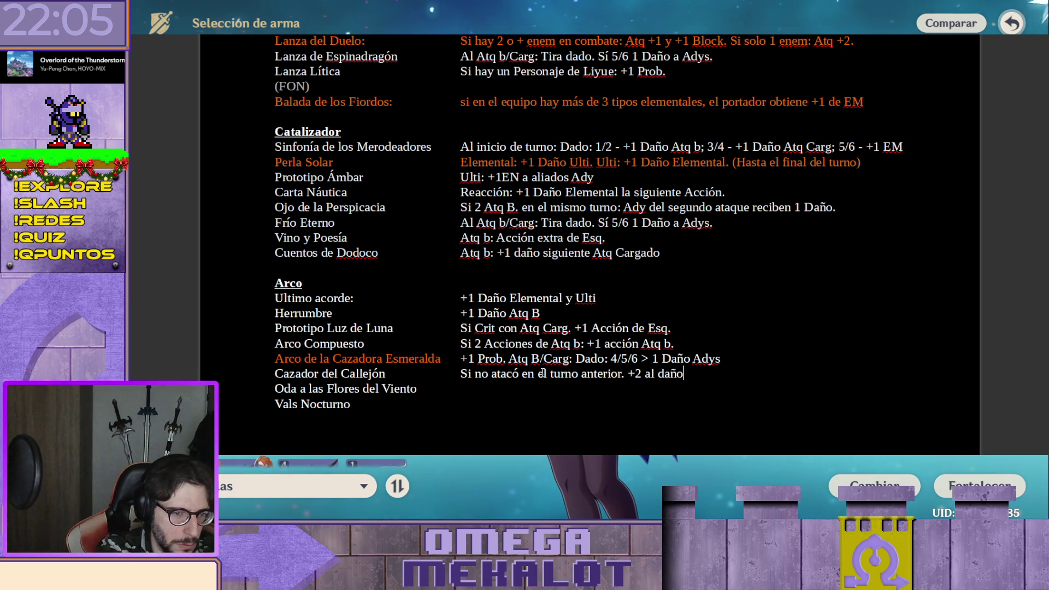
type(" hasta el fi")
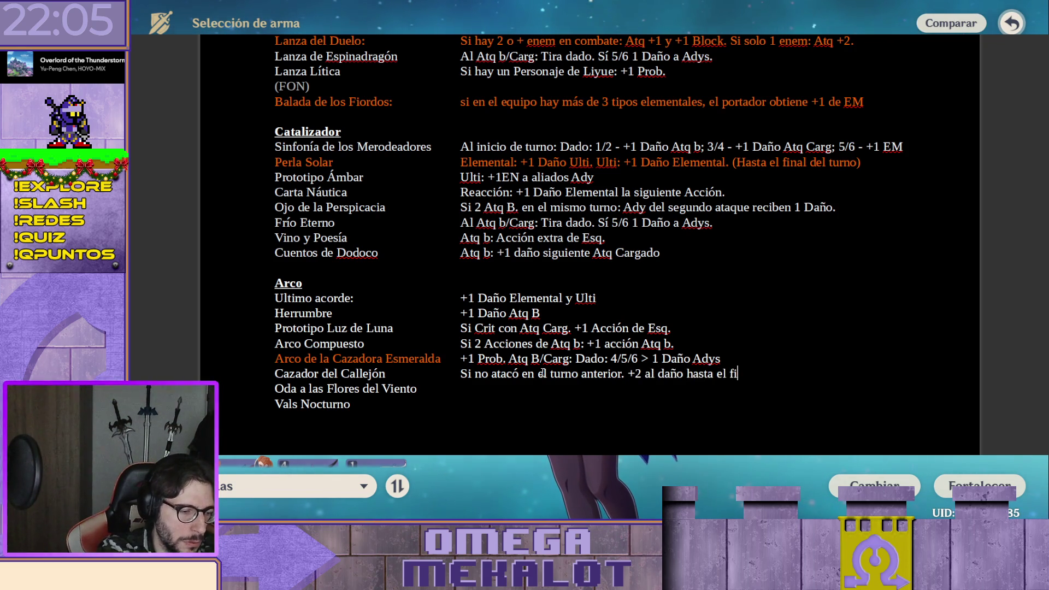
type("nal del tunro")
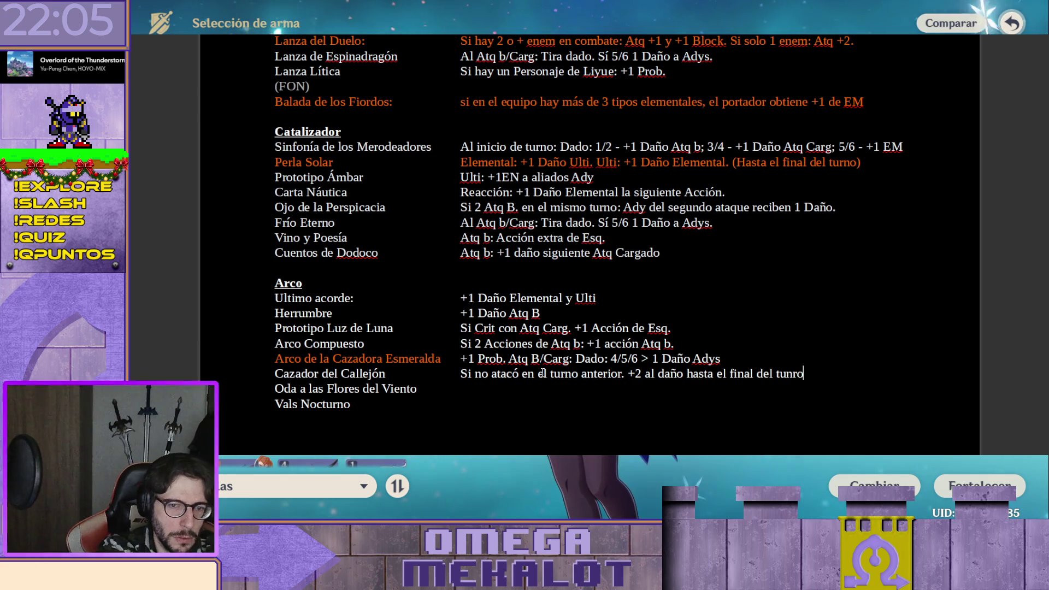
type("rno.")
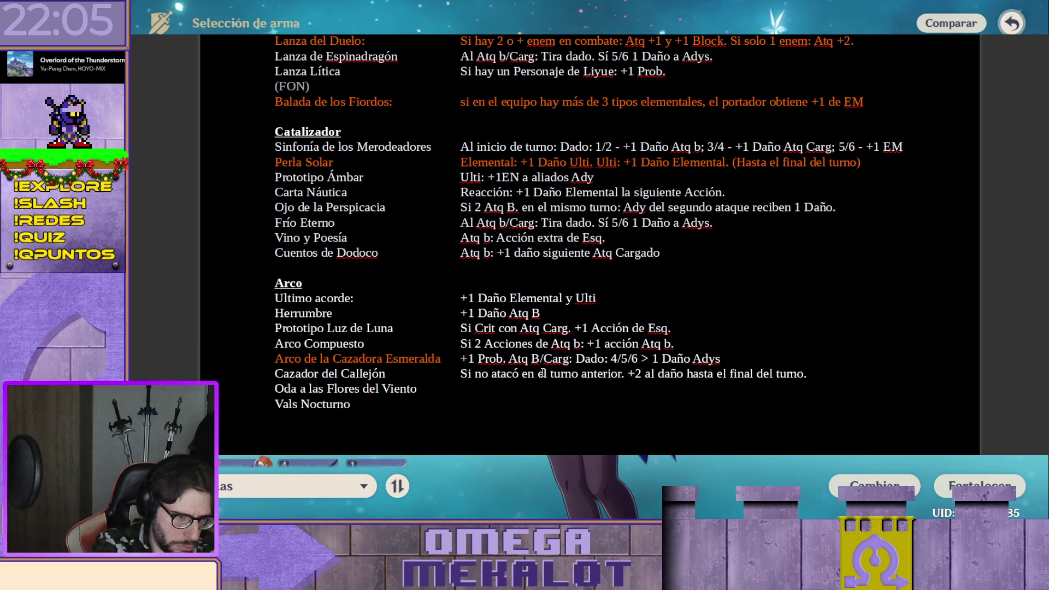
Finish Cazador del Callejón's effect "Si no atacó en el turno anterior. +2 al daño hasta el final del turno."
key("Down")
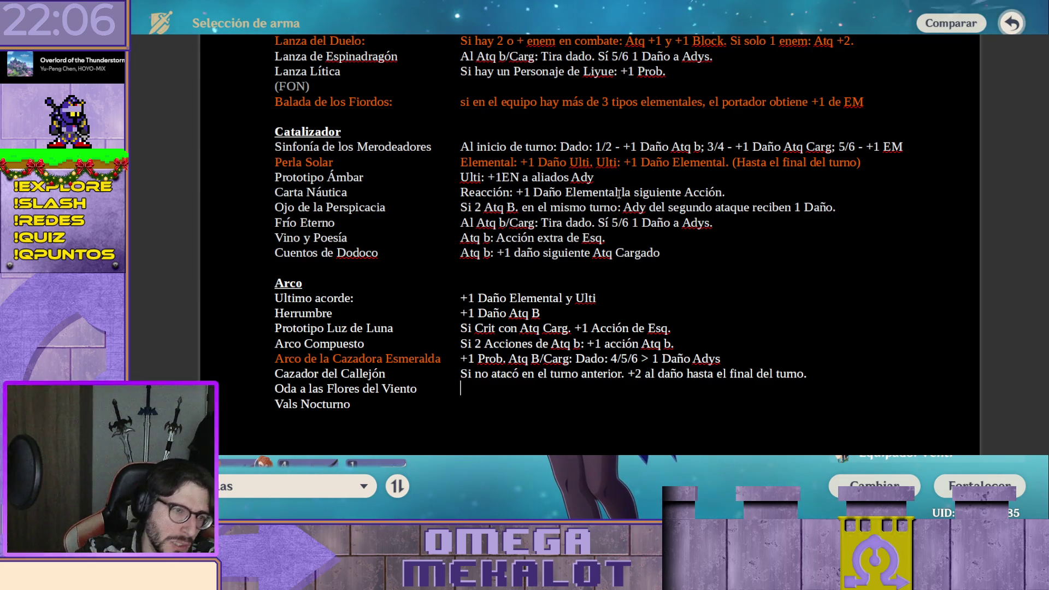
scroll(599, 188, "up", 2)
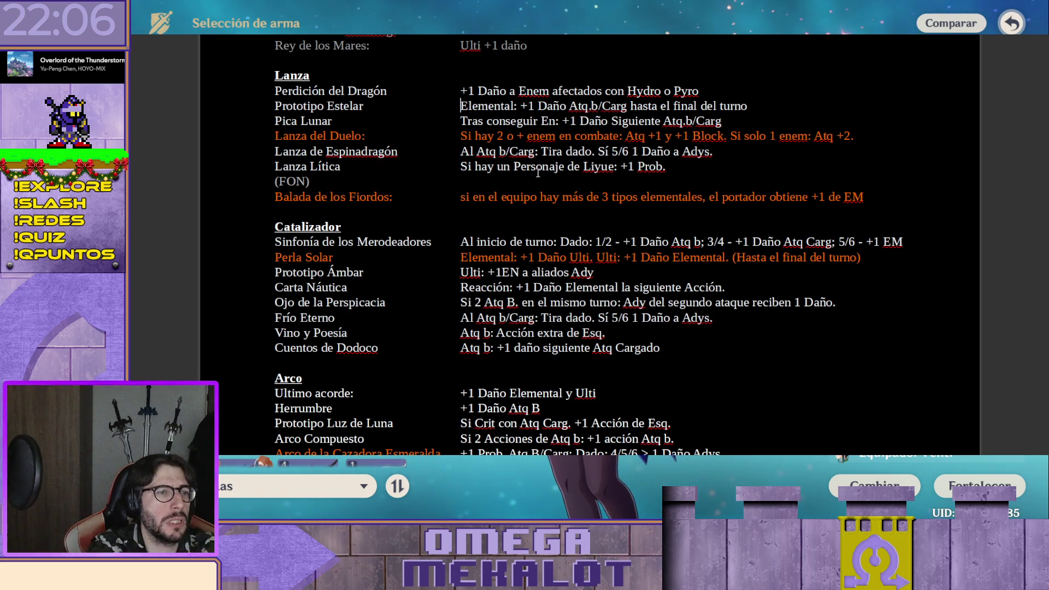
Copy Prototipo Estelar's description "Elemental: +1 Daño Atq.b/Carg hasta el final del turno" into Oda a las Flores del Viento
key("shift+End")
key("ctrl+c")
scroll(538, 171, "down", 5)
left_click(522, 240)
key("ctrl+v")
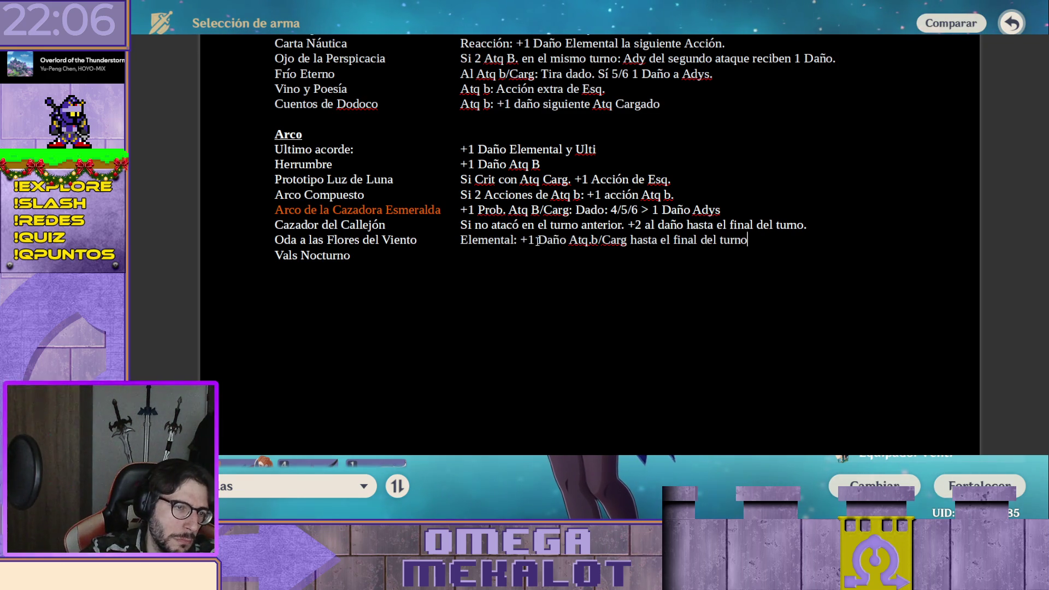
mouse_move(565, 240)
left_mouse_down()
mouse_move(638, 244)
mouse_move(628, 245)
left_mouse_up()
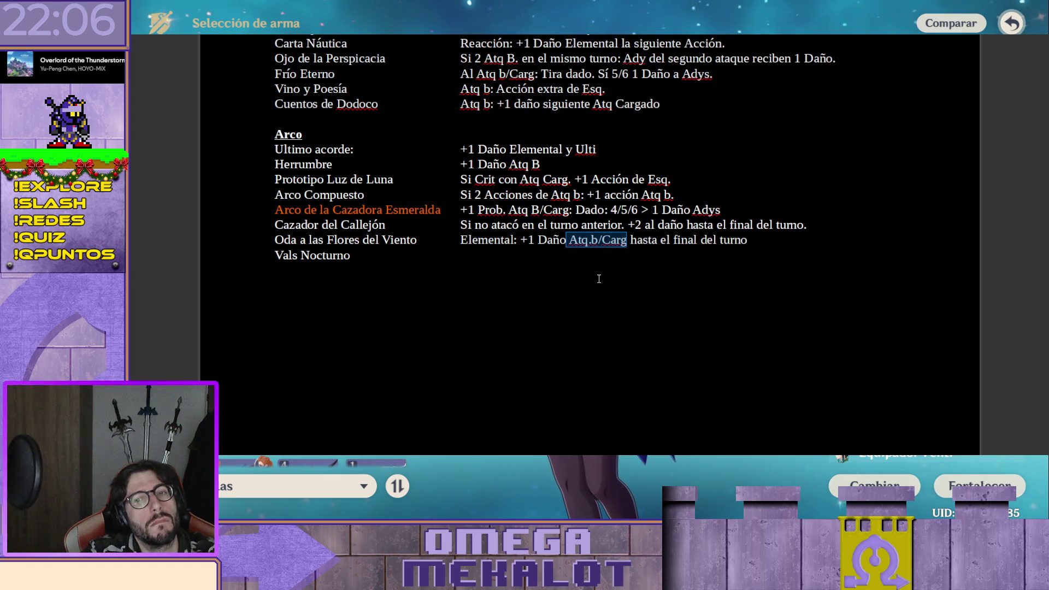
left_click(585, 259)
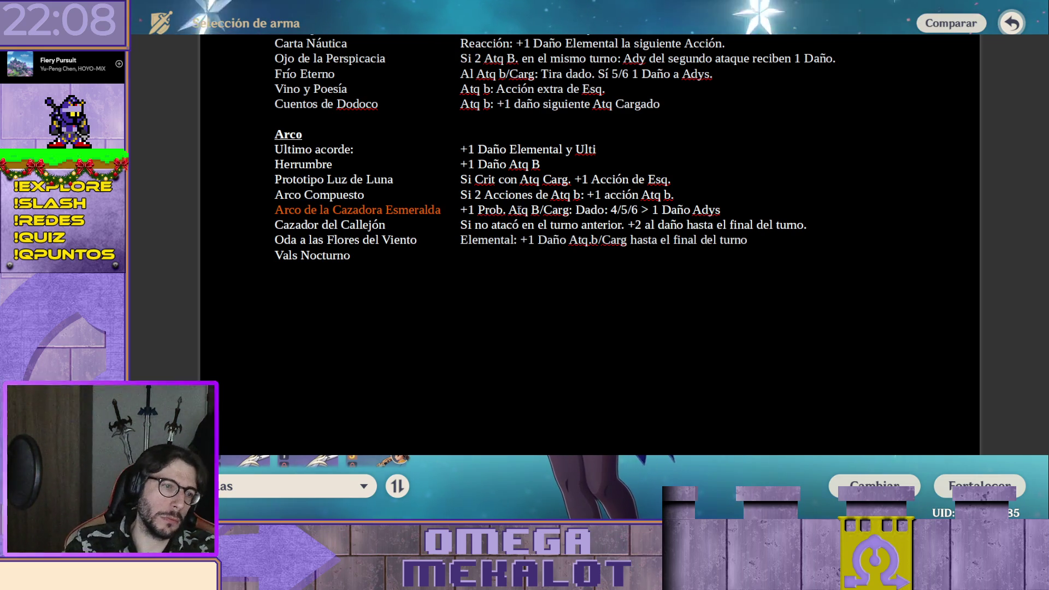
Paste Perla Solar's description into Vals Nocturno's empty effect cell
left_click(495, 256)
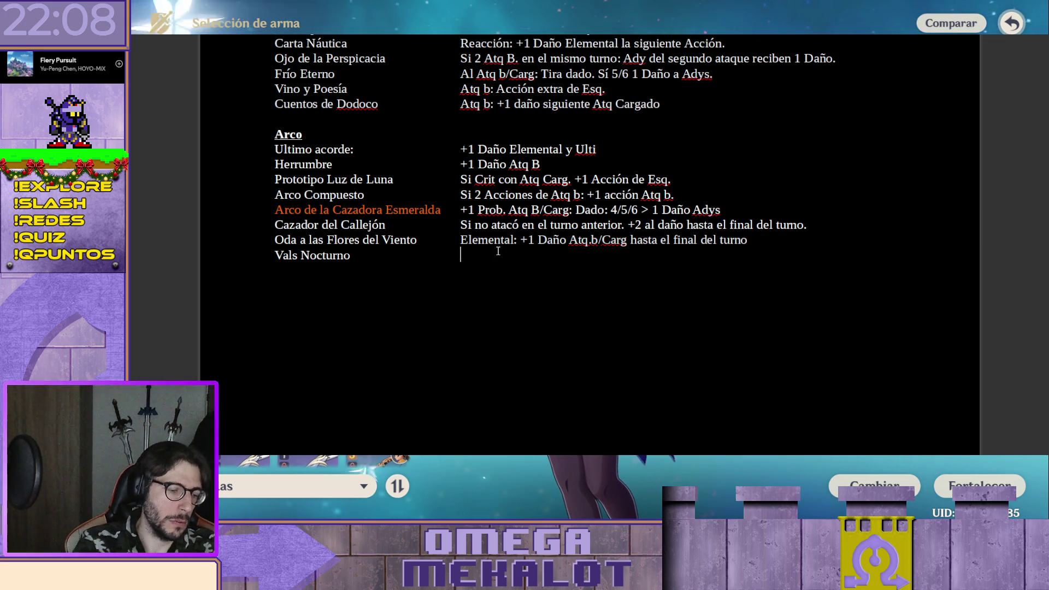
scroll(455, 237, "up", 2)
scroll(463, 143, "up", 1)
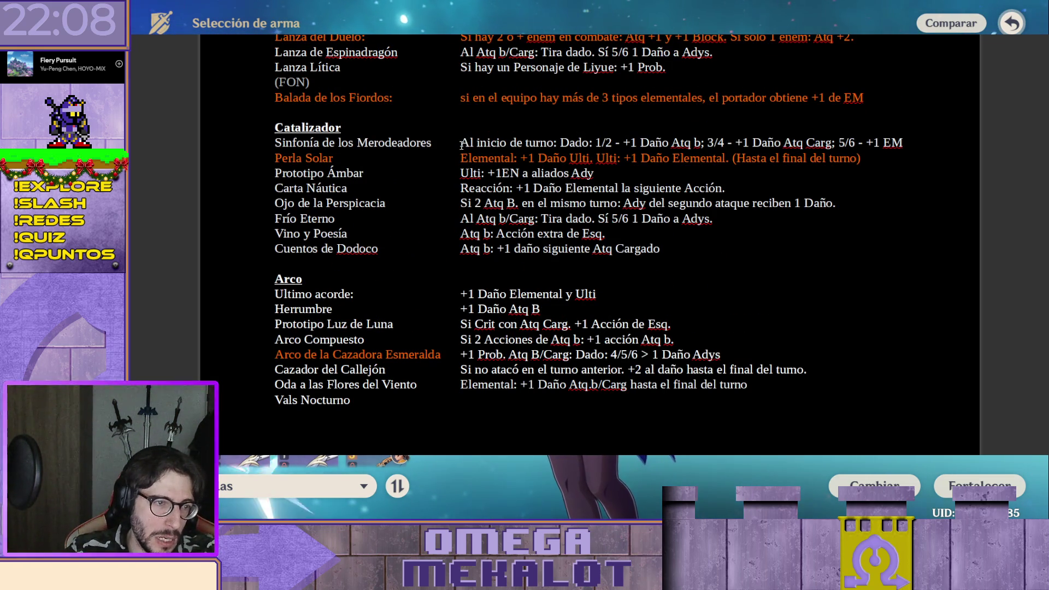
left_click_drag(460, 158, 922, 160)
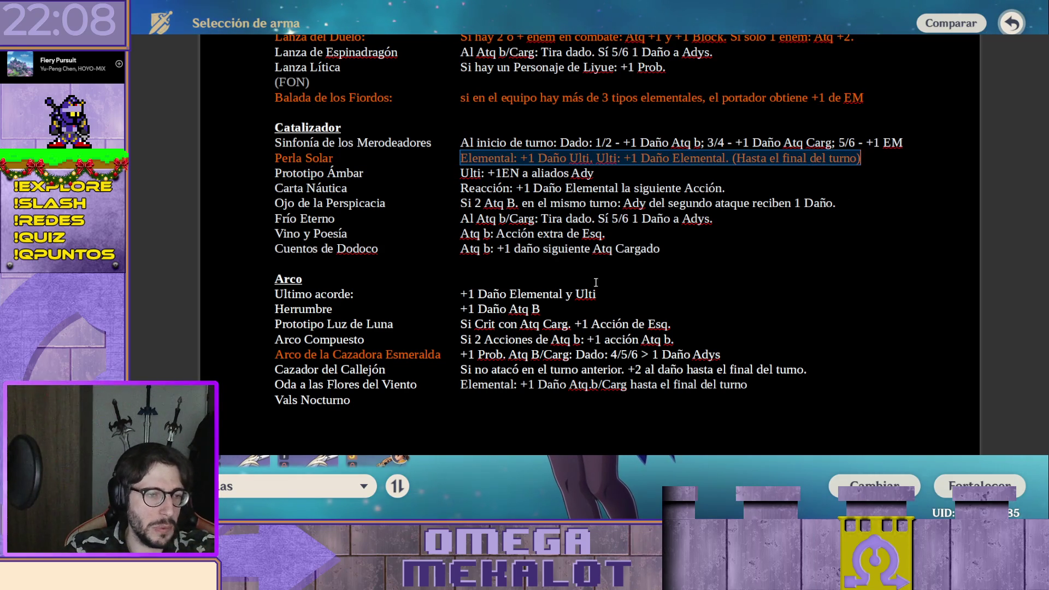
left_click(484, 408)
type("Elemental: +1 Daño Ulti. Ulti: +1 Daño Elemental. (Hasta el final del turno)")
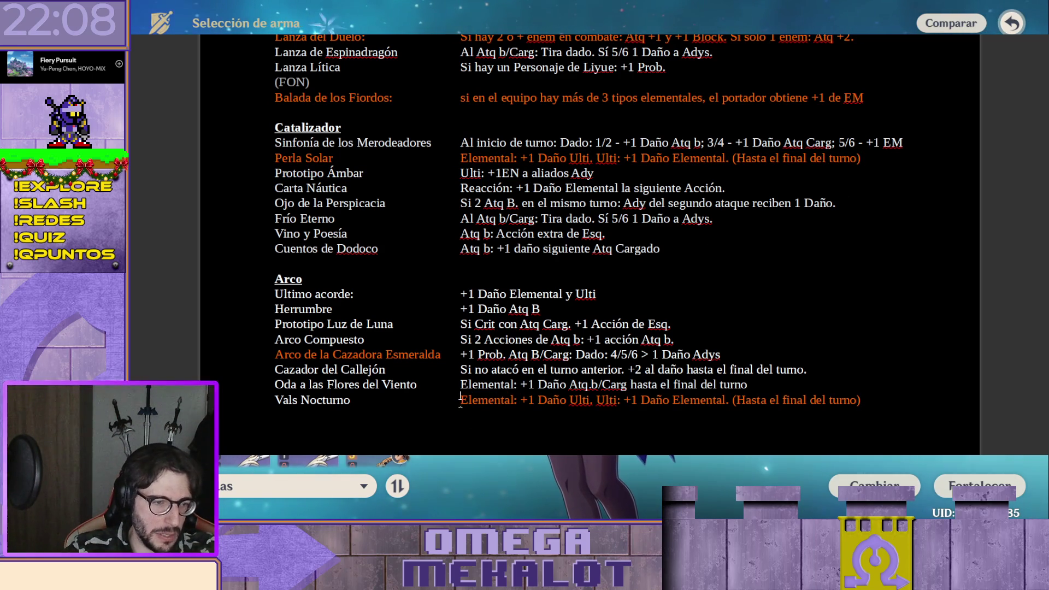
Replace both "Ulti" with "Atq b" so it reads "Elemental: +1 Daño Atq b. Atq b: +1 Daño Elemental."
left_click_drag(570, 402, 582, 402)
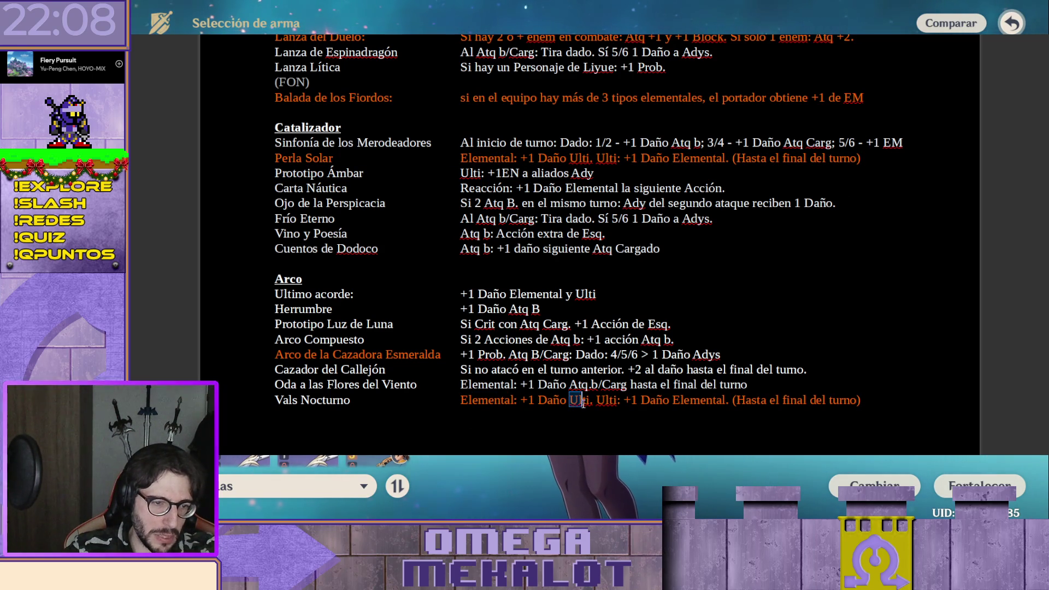
type("A")
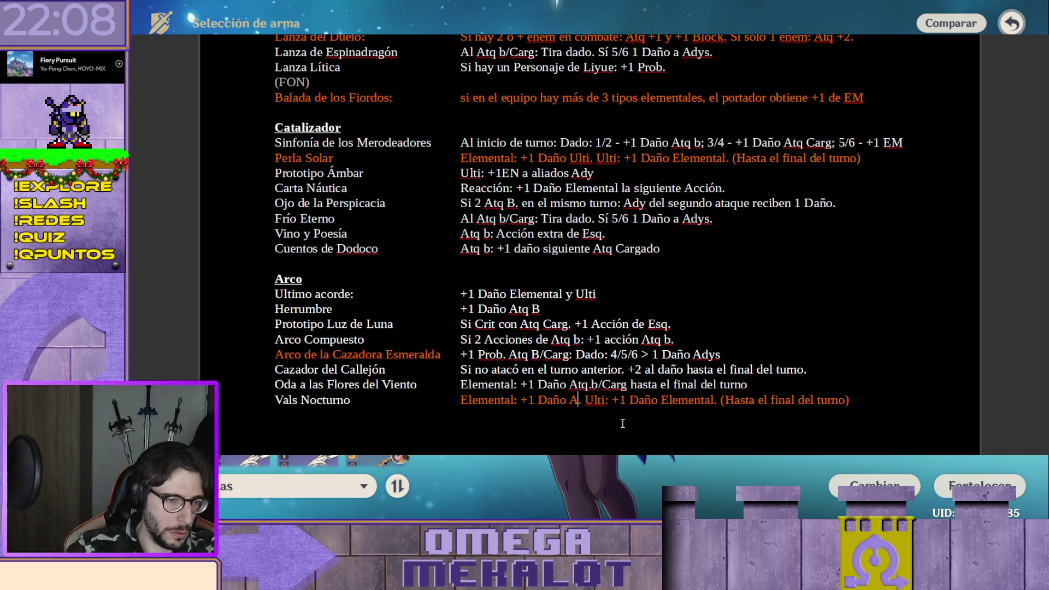
type("tq b")
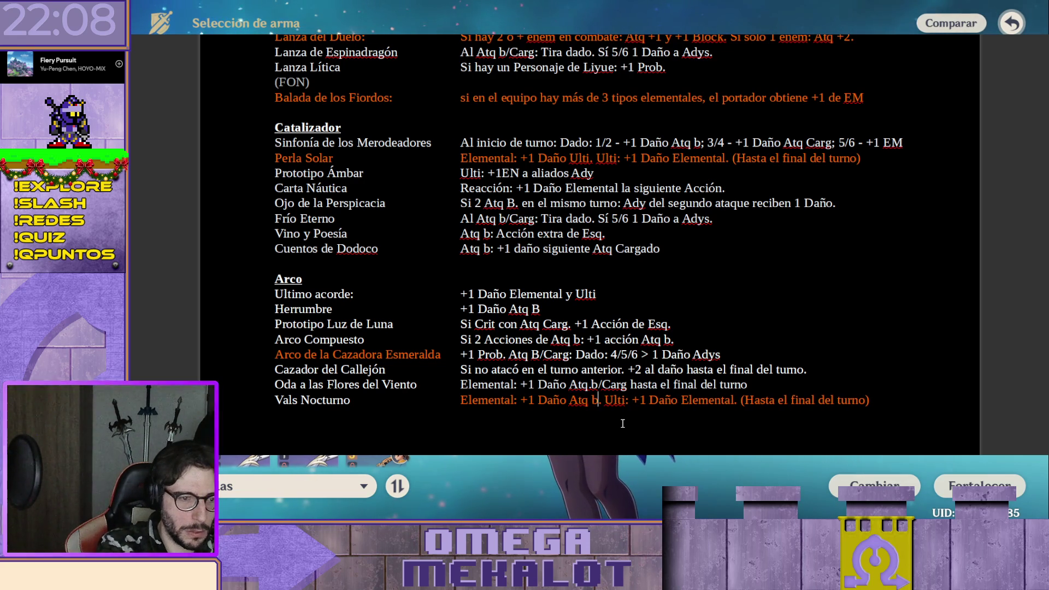
type(".")
key("Right")
key("Right")
key("Right")
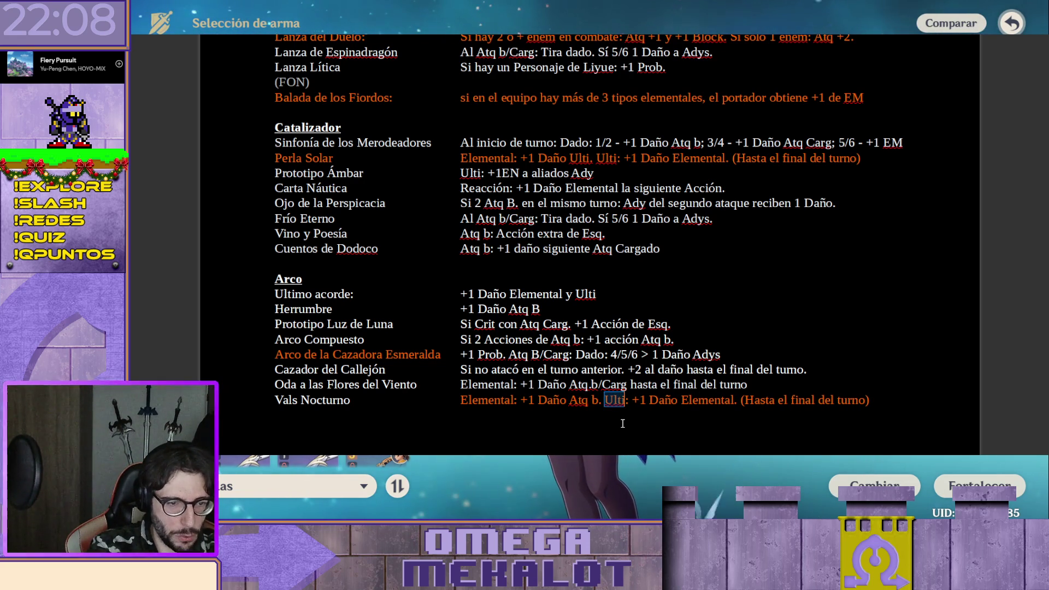
type("Atq")
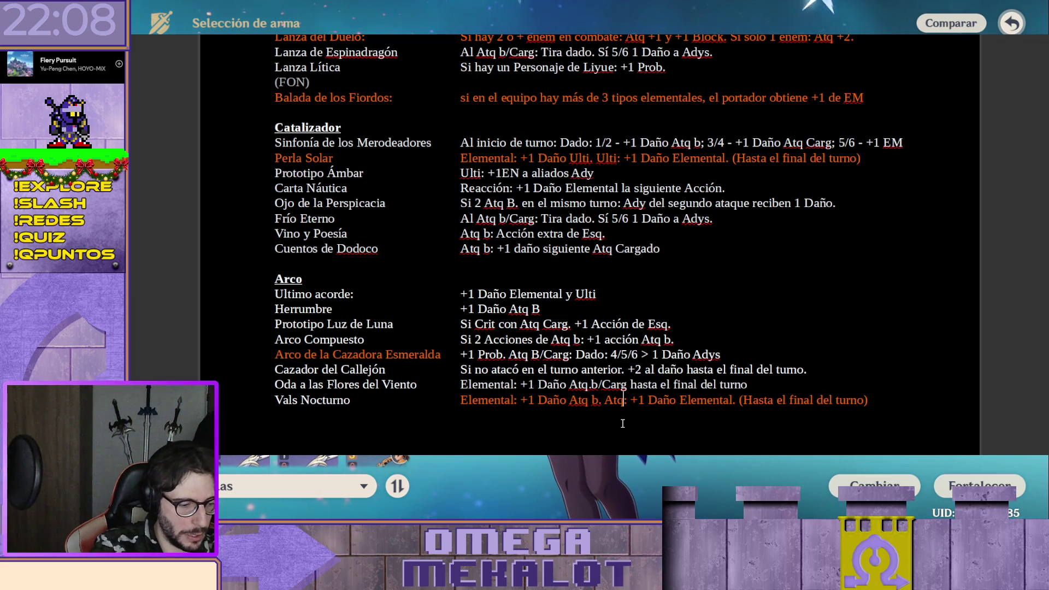
type(" b")
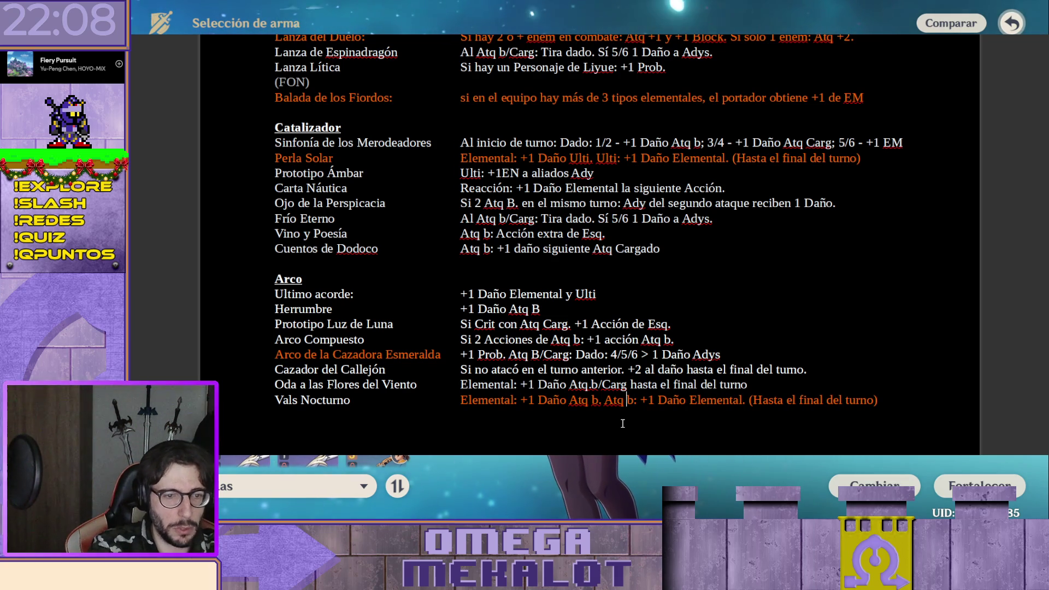
key("BackSpace")
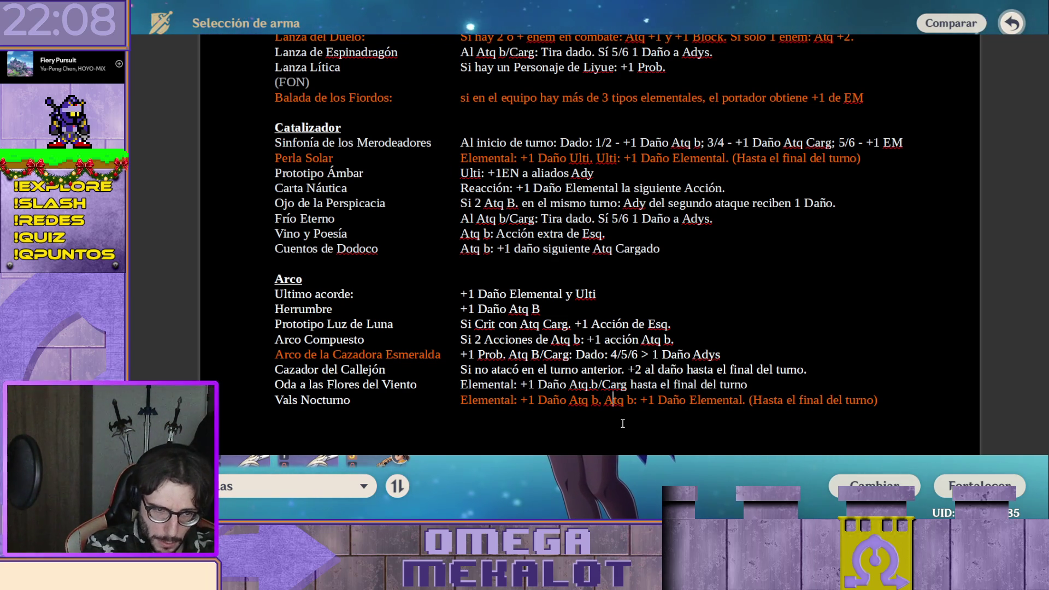
key("Right")
key("Right")
key("Right")
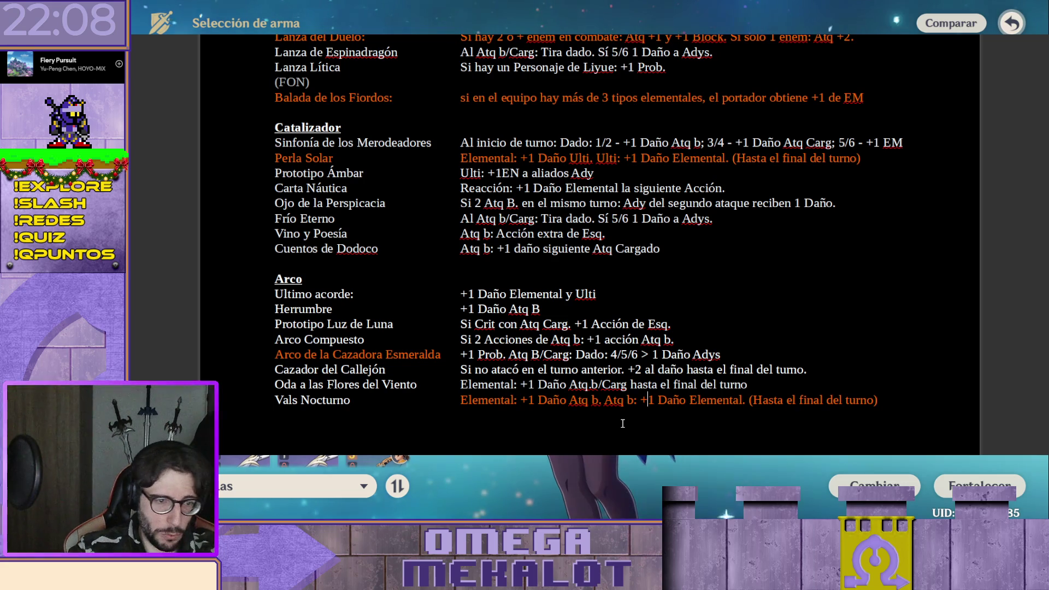
Select the whole Vals Nocturno row and set its font color to white
left_click(275, 399)
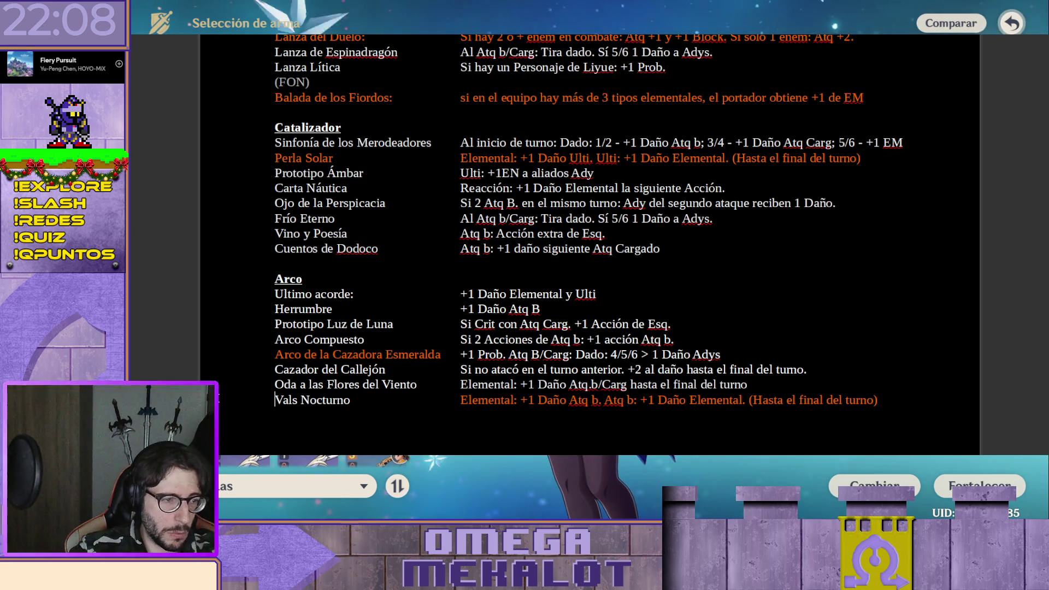
key("shift+End")
key("Left")
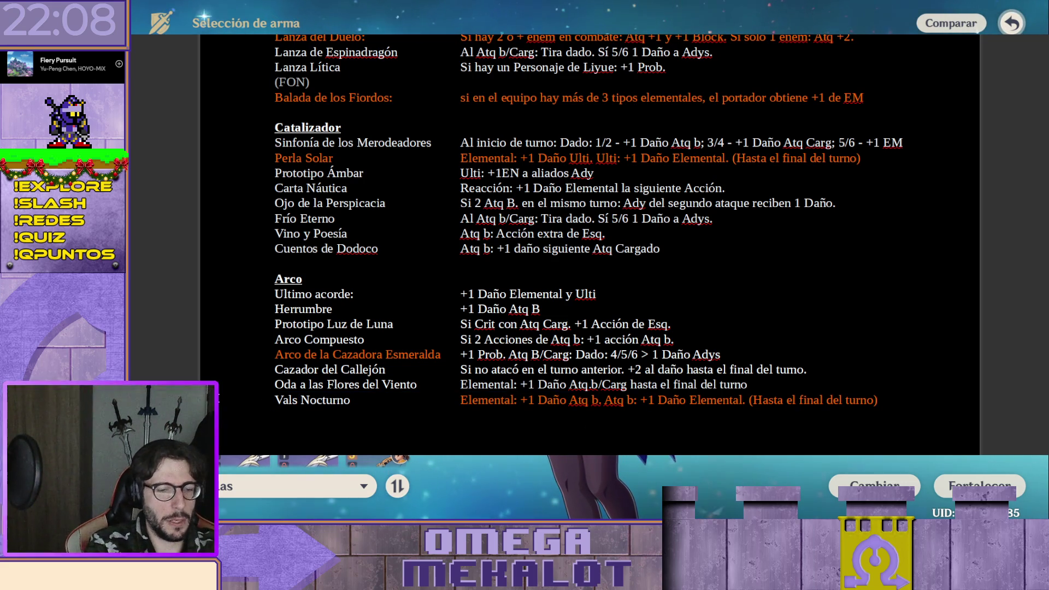
key("shift+End")
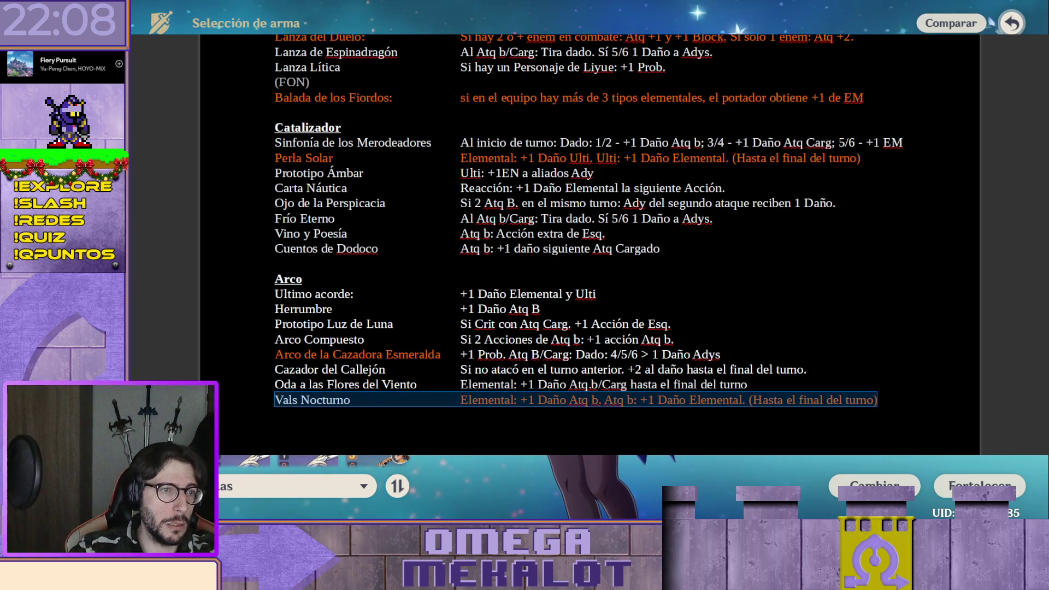
key("Up")
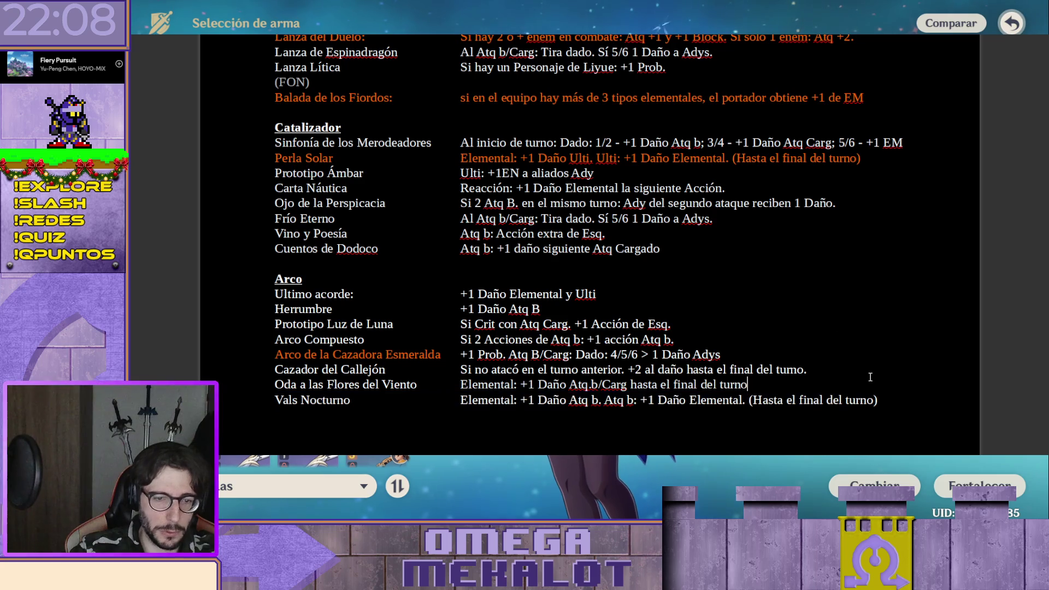
scroll(807, 312, "down", 3)
scroll(737, 297, "down", 7)
scroll(731, 300, "up", 8)
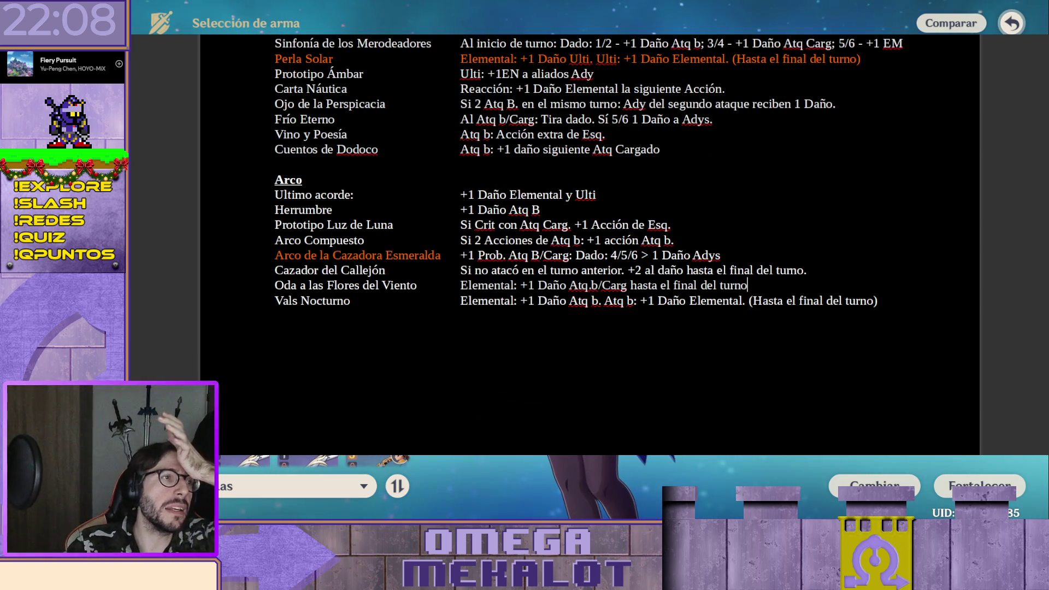
scroll(696, 350, "up", 2)
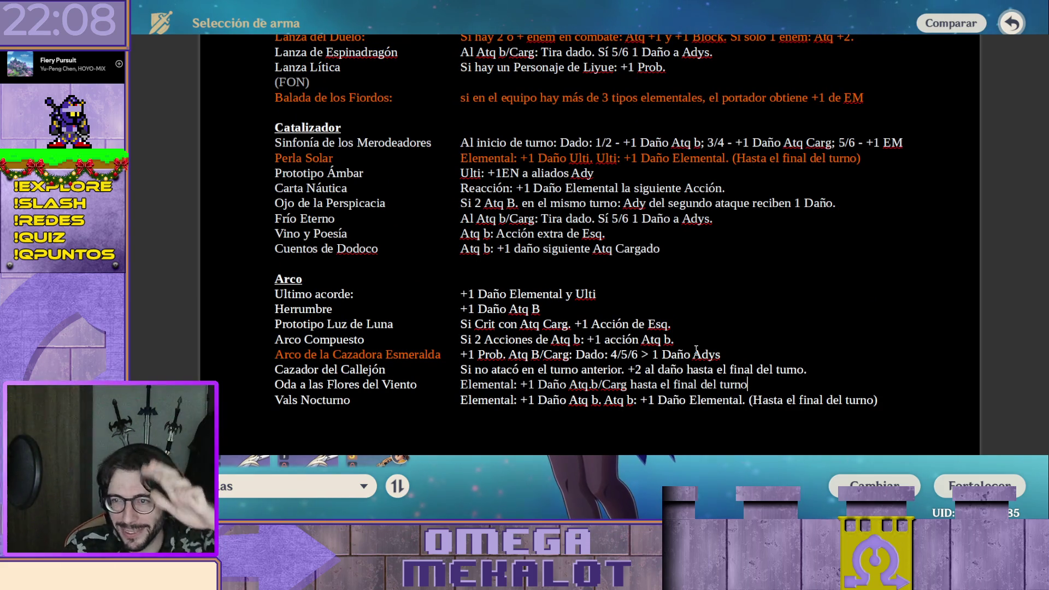
scroll(945, 399, "up", 1)
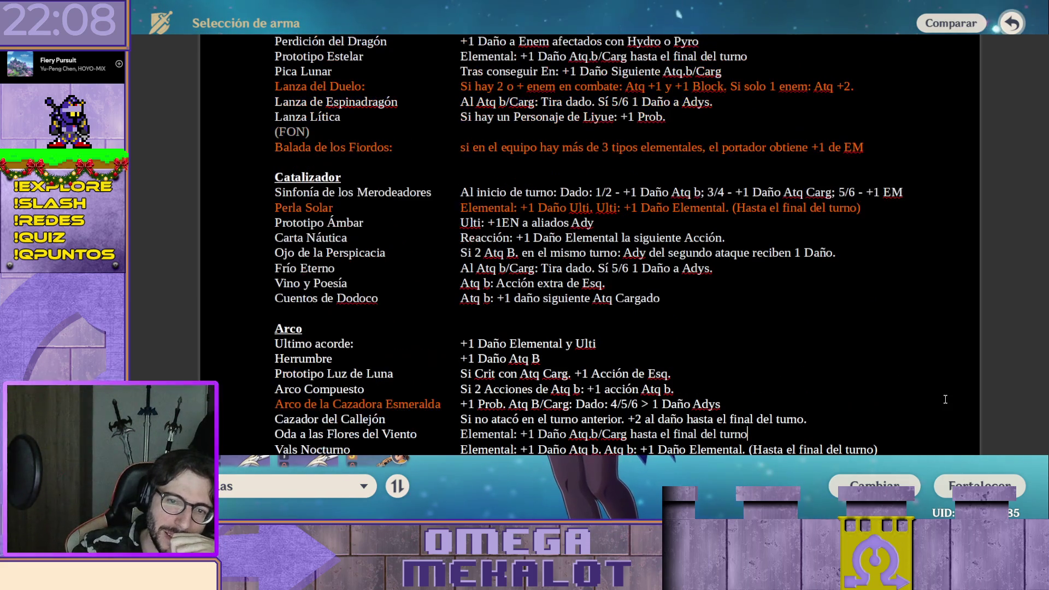
scroll(1027, 207, "up", 10)
scroll(1026, 208, "up", 5)
scroll(591, 246, "up", 3)
scroll(590, 245, "up", 10)
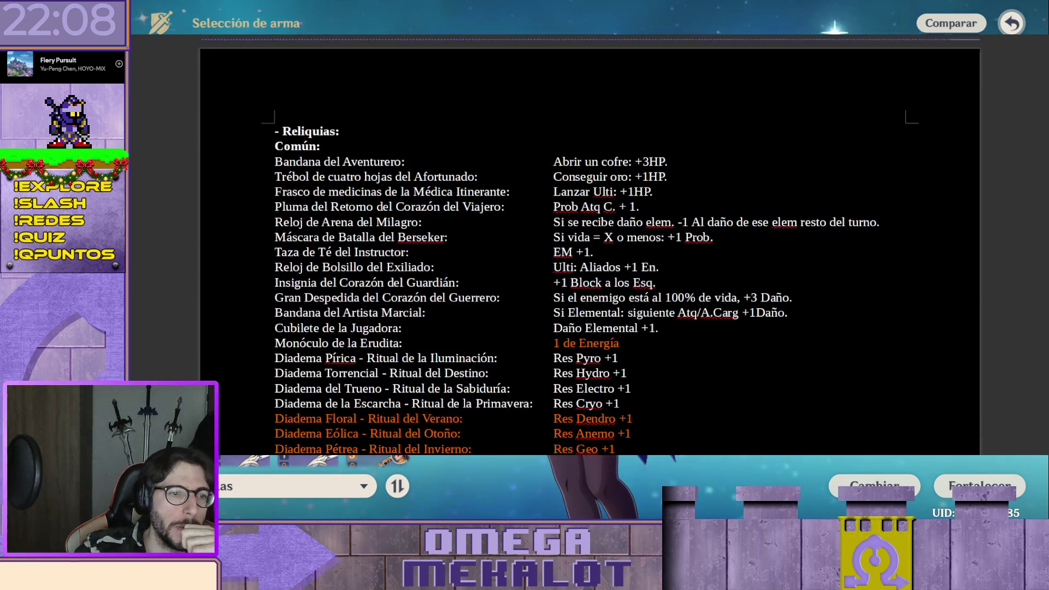
scroll(591, 246, "down", 4)
scroll(941, 244, "down", 7)
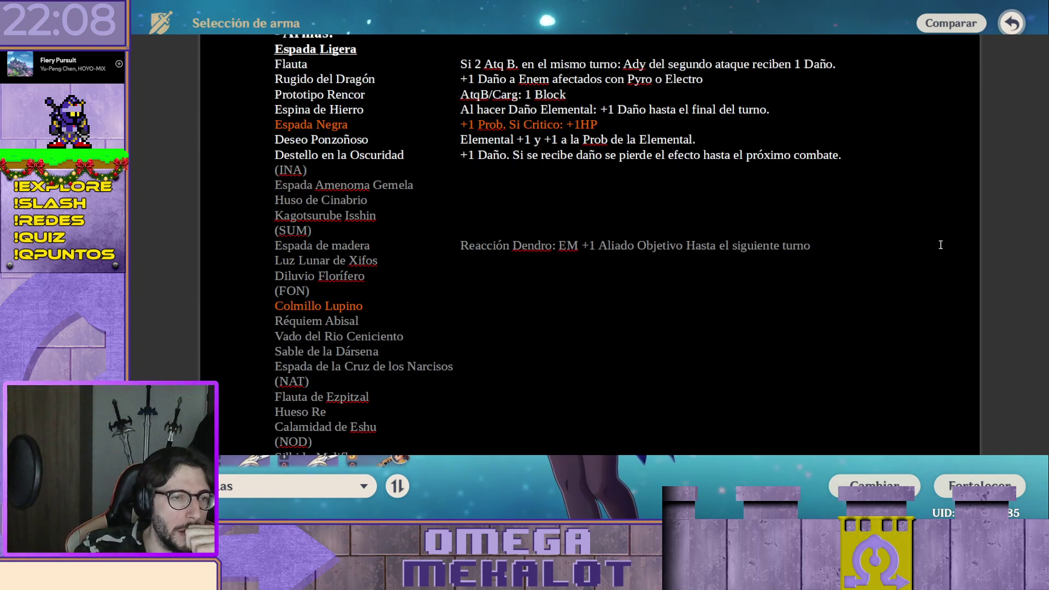